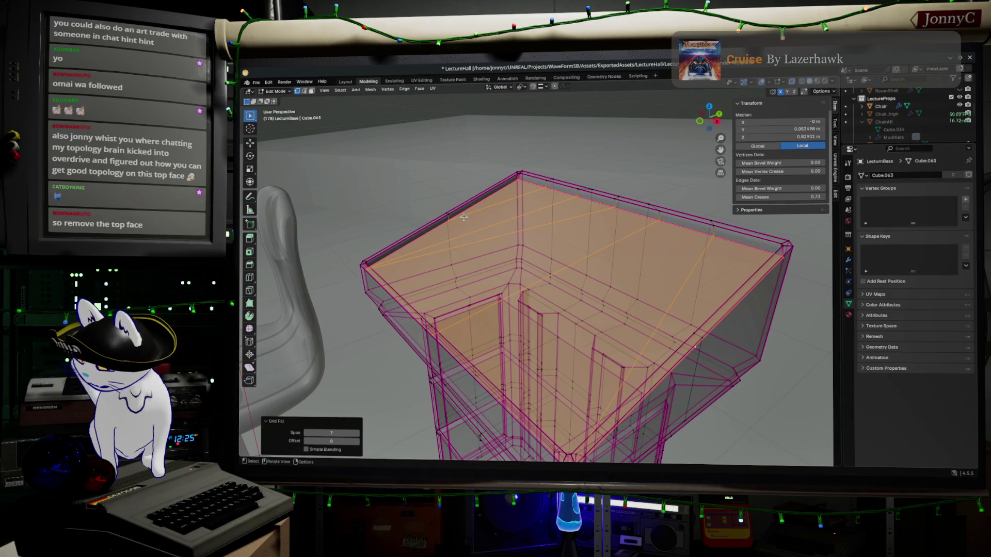
Step: Delete the grid-filled top faces of LectureBase with the X menu's Faces option
key(x)
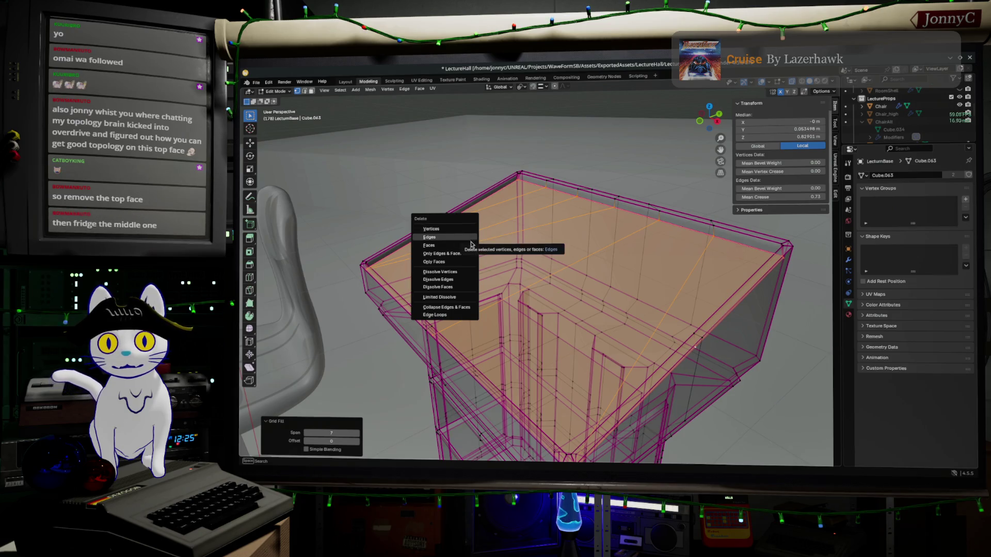
click(471, 246)
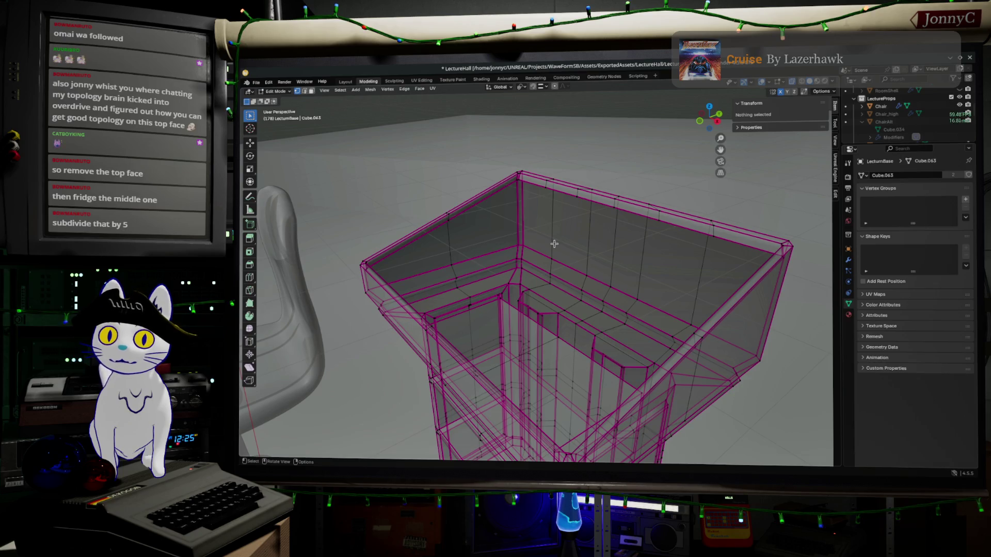
Step: View the lectern from below and select a vertical edge loop through it
mouse_move(526, 296)
middle_down()
mouse_move(544, 299)
mouse_move(562, 280)
mouse_move(563, 306)
middle_up()
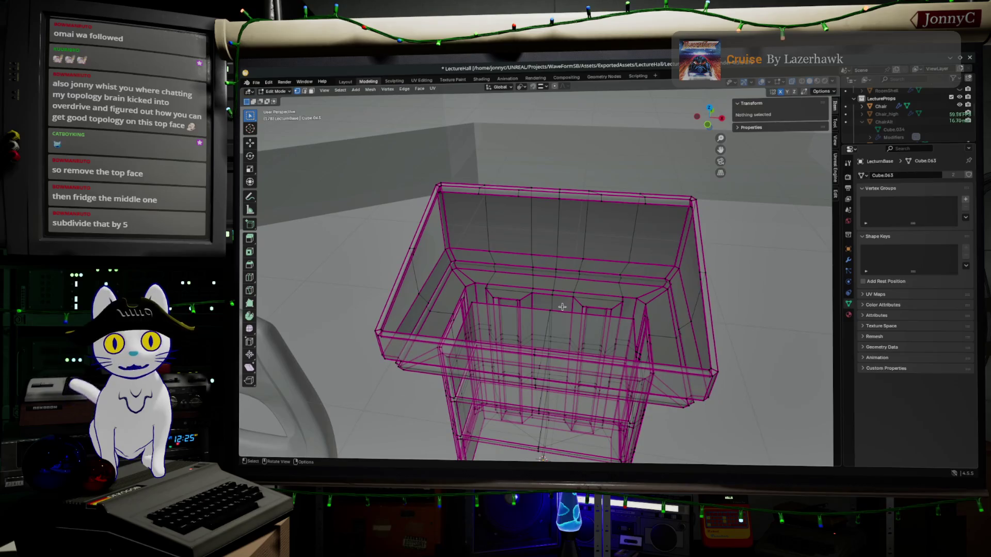
alt+click(551, 232)
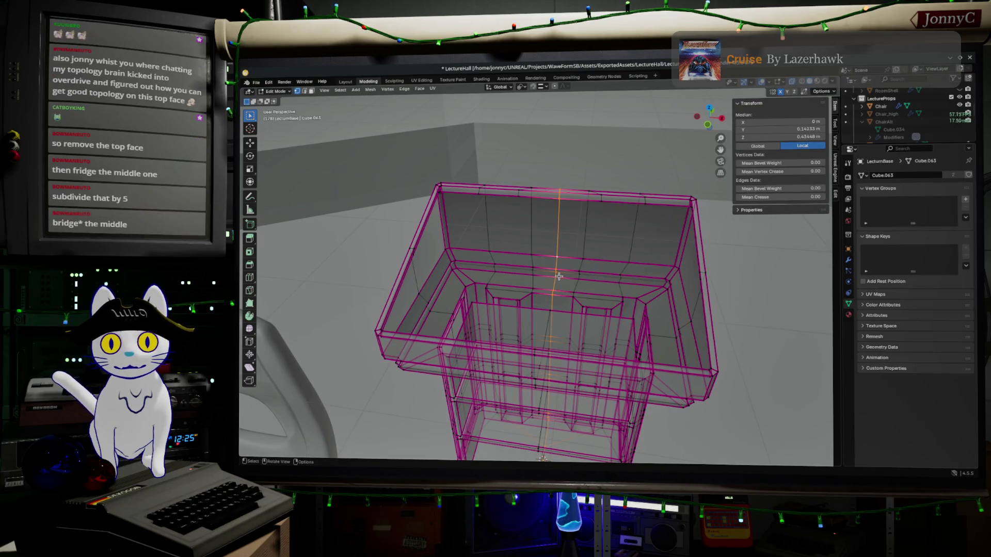
mouse_move(558, 277)
middle_down()
mouse_move(507, 266)
mouse_move(472, 243)
middle_up()
scroll(446, 228, up, 3)
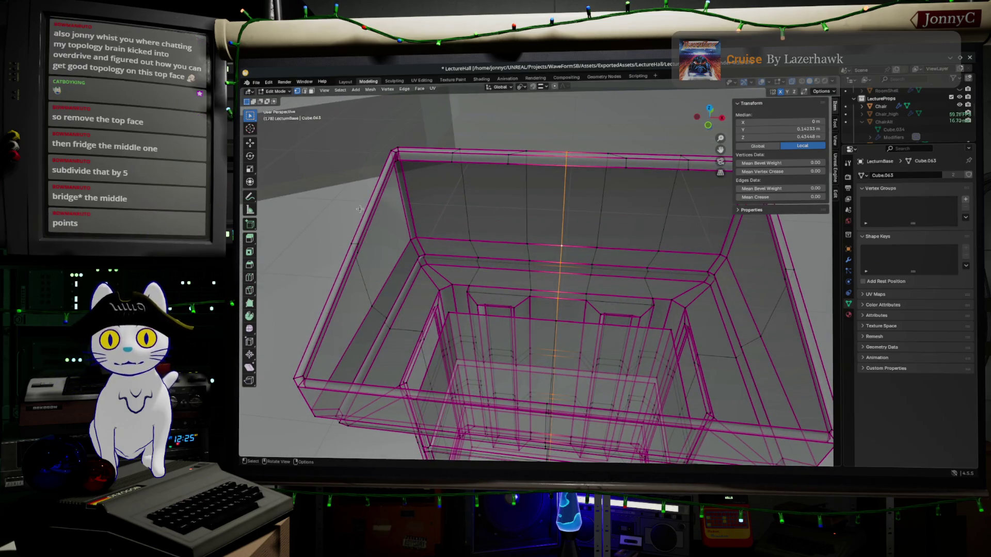
middle_drag(381, 201, 364, 192)
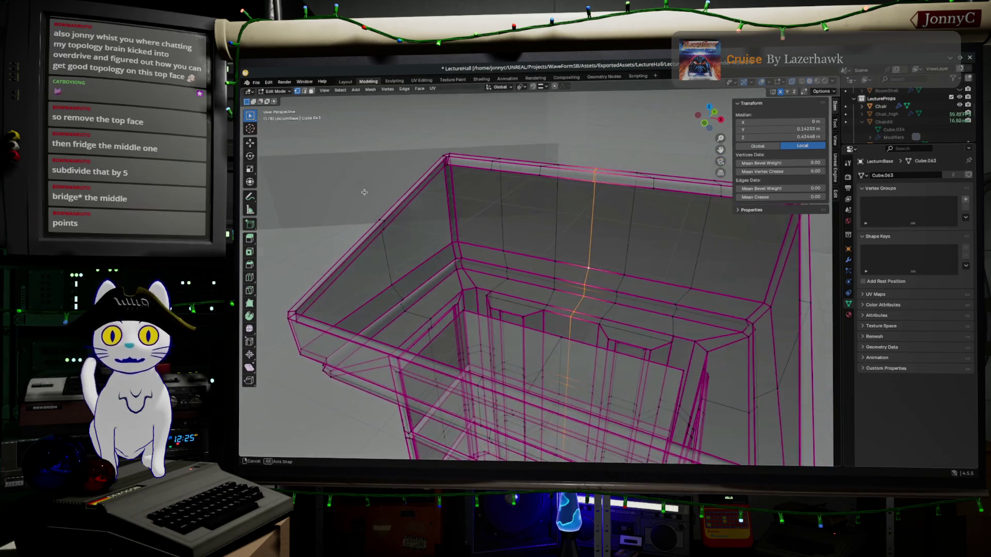
Step: Select the corner vertex and its neighbour to form the short edge at the rim's top corner
click(387, 227)
scroll(454, 159, up, 4)
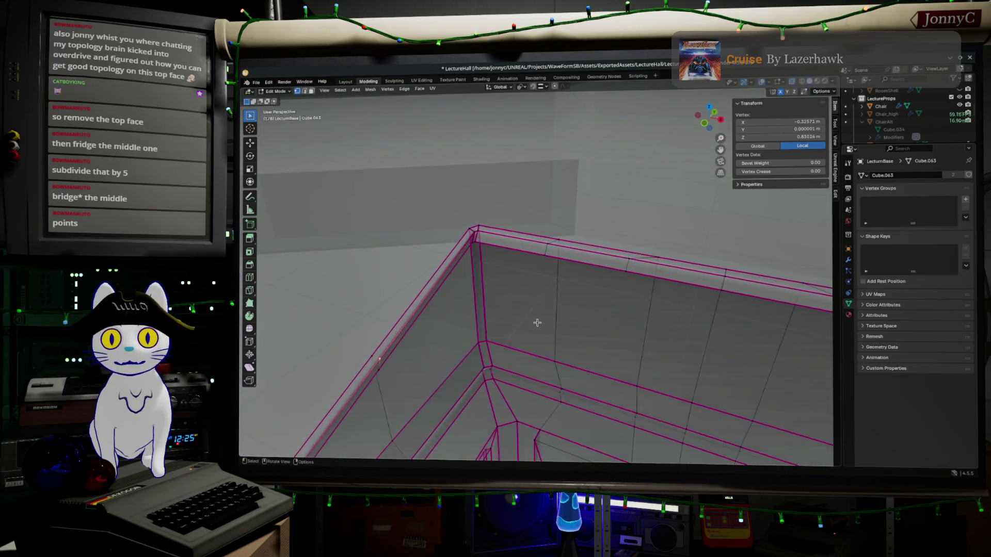
middle_drag(443, 255, 426, 213)
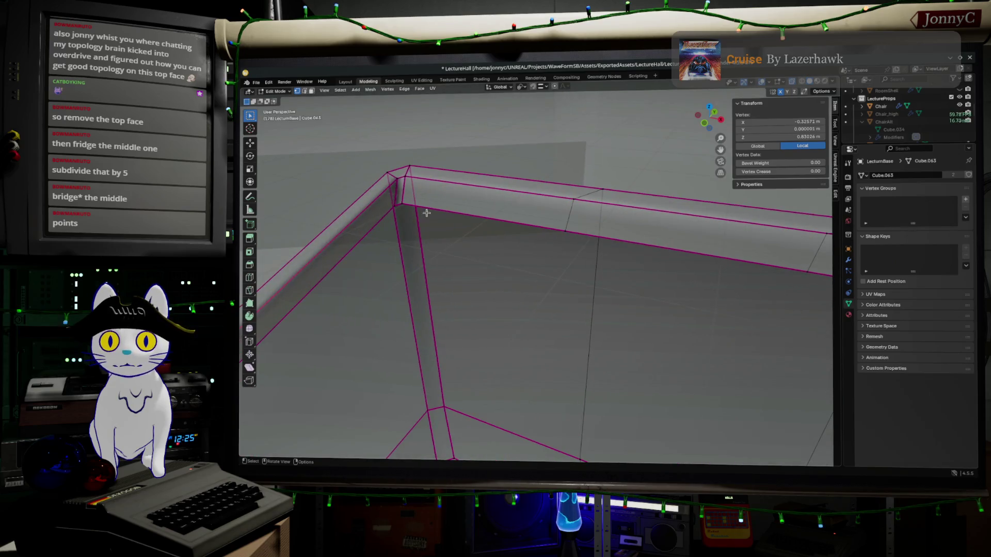
click(396, 206)
mouse_move(413, 262)
middle_down()
mouse_move(593, 228)
mouse_move(581, 185)
mouse_move(506, 206)
mouse_move(491, 223)
mouse_move(411, 226)
mouse_move(429, 217)
middle_up()
shift+click(457, 201)
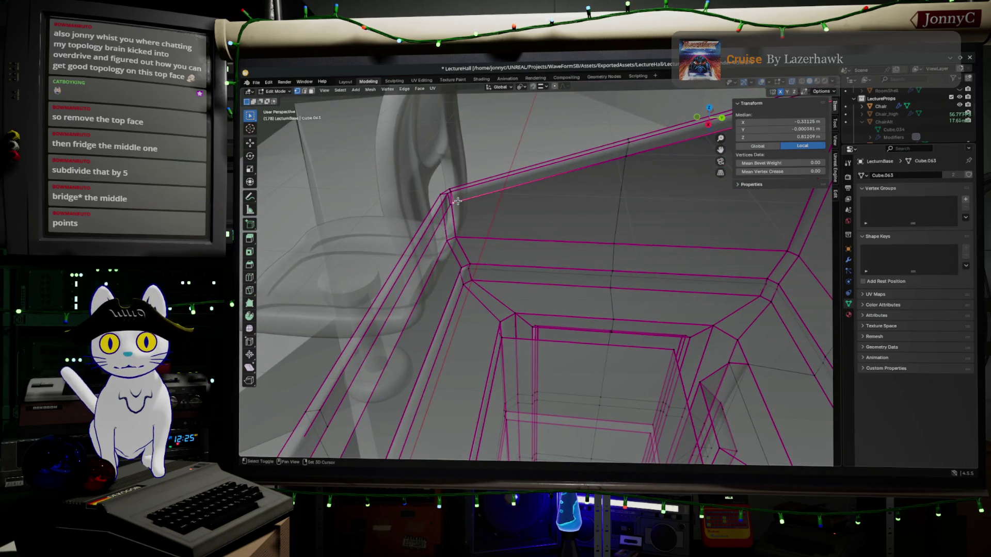
shift+click(629, 155)
mouse_move(628, 155)
middle_down()
mouse_move(525, 253)
mouse_move(575, 181)
middle_up()
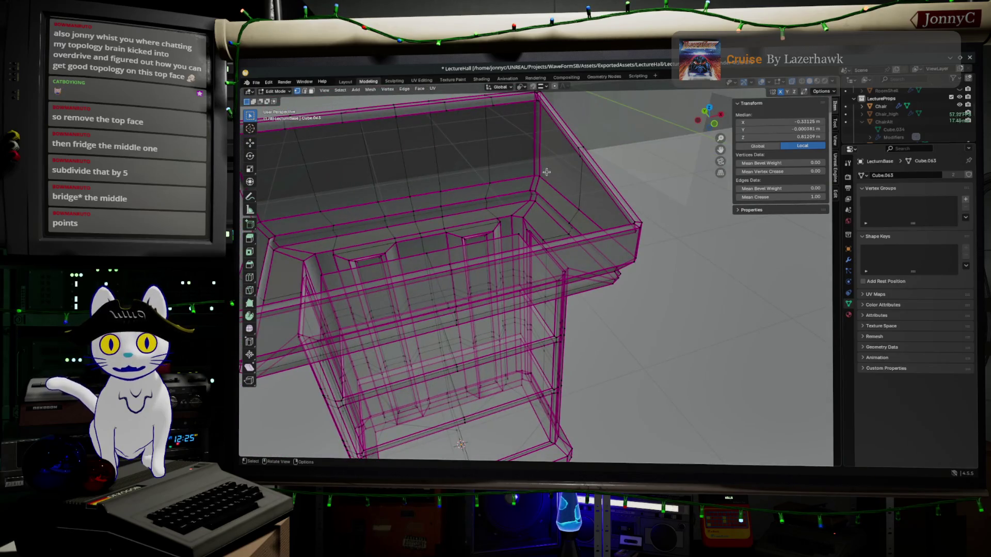
Step: Extrude the selected rim corner edge
key(g)
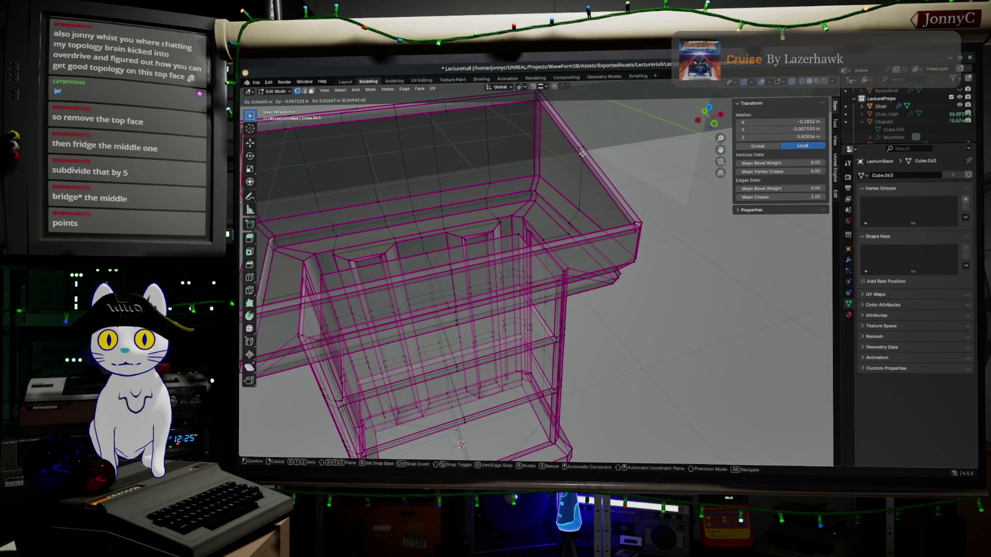
click(582, 153)
middle_drag(582, 153, 622, 299)
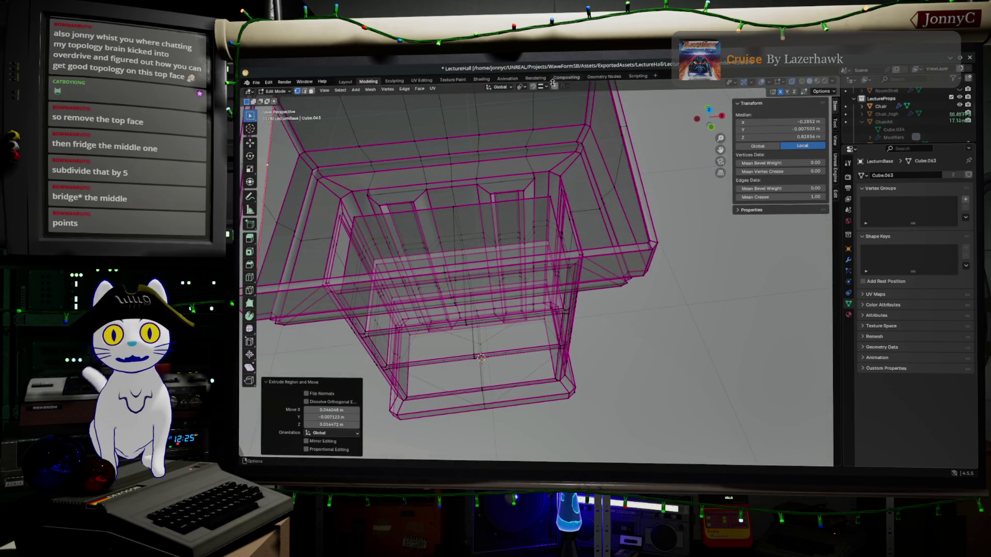
Step: Set the snap target to Vertex and snap the new vertex onto the vertex across the opening
click(542, 87)
click(531, 141)
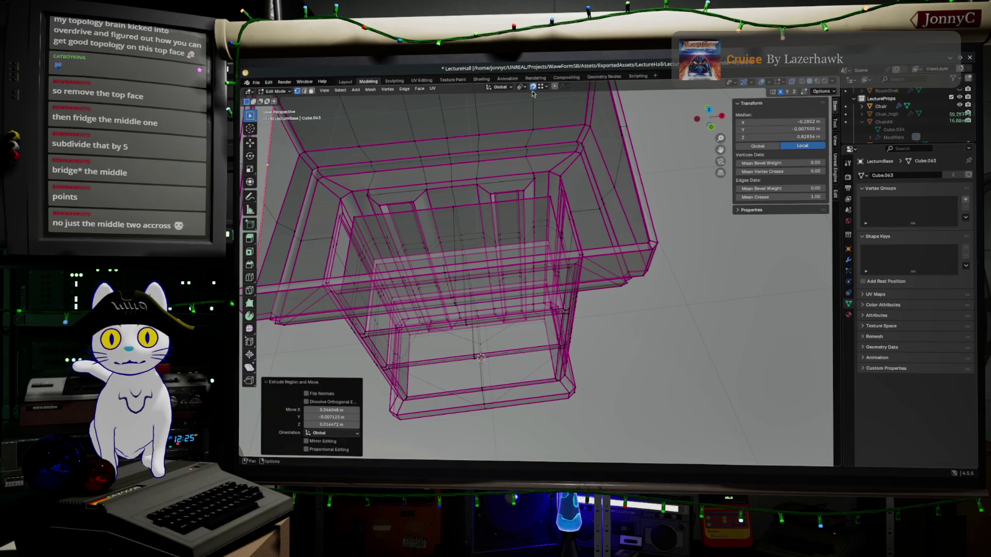
key(g)
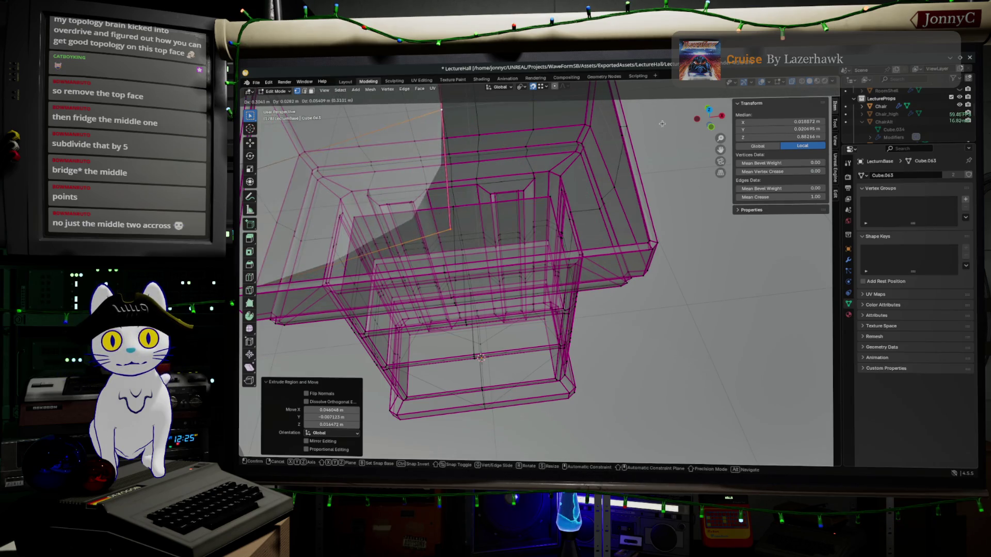
click(622, 134)
middle_drag(614, 152, 589, 194)
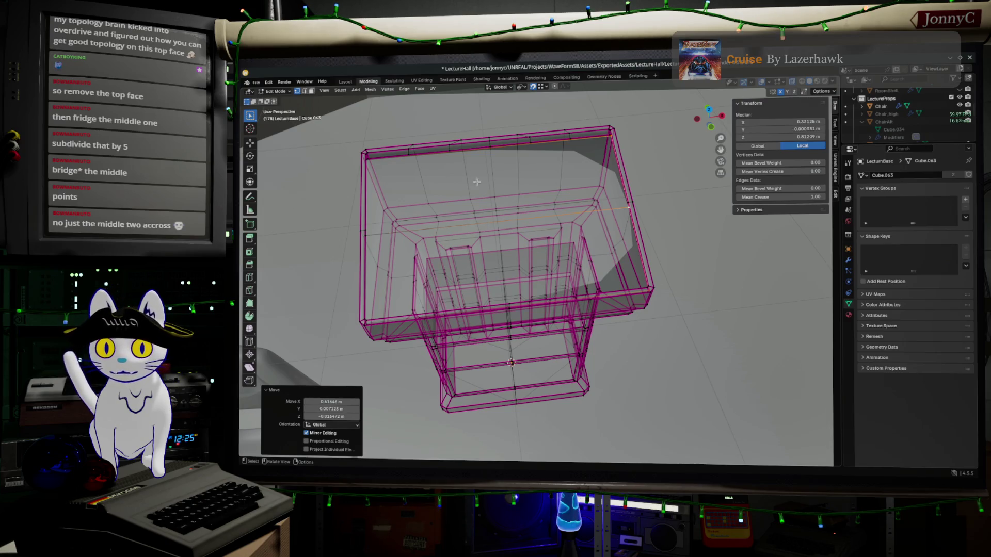
key(ctrl+r)
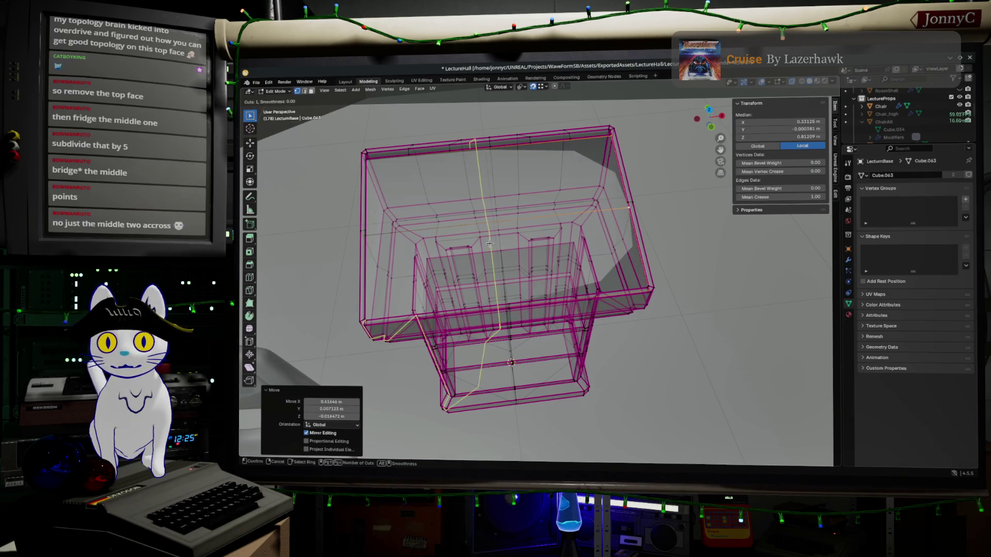
Step: Add five evenly spaced, unslid loop cuts across the box's top opening
scroll(496, 221, up, 3)
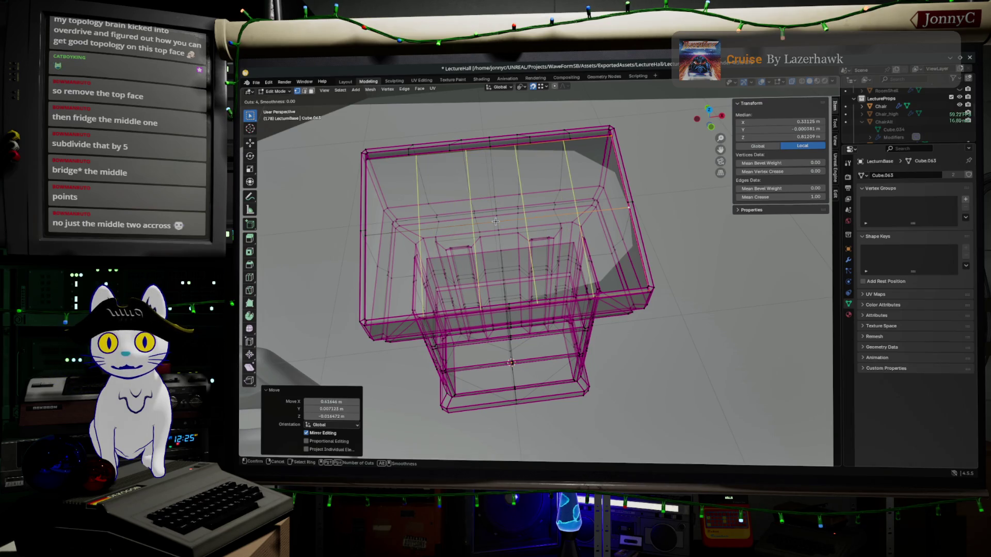
scroll(496, 222, up, 1)
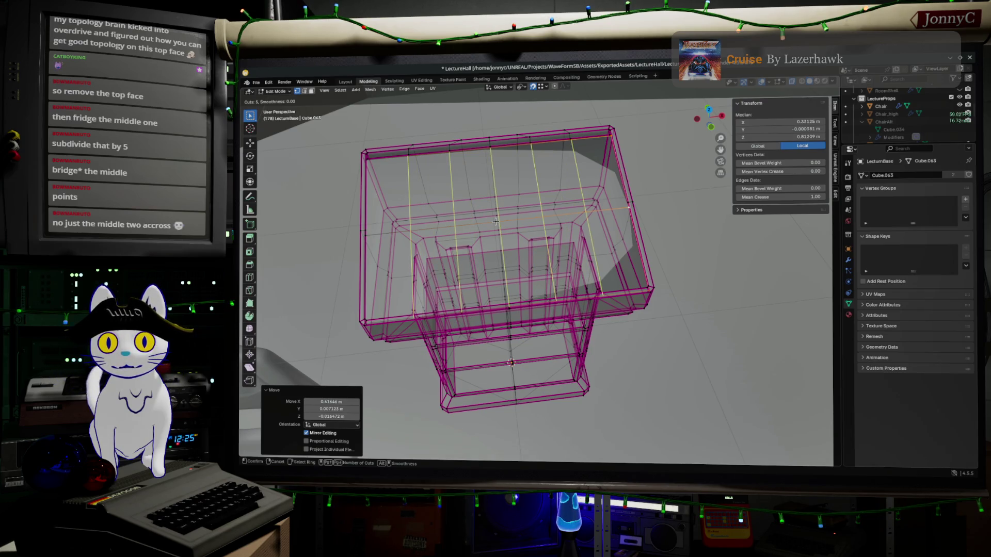
click(495, 222)
right_click(495, 221)
mouse_move(496, 222)
middle_down()
mouse_move(466, 275)
mouse_move(424, 252)
middle_up()
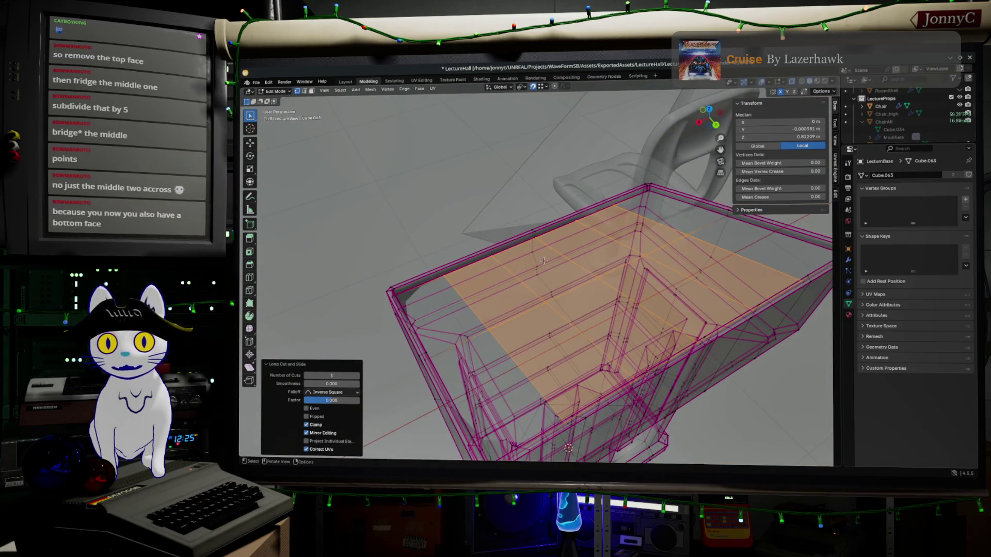
Step: Select the rim edge loop and tilt the view so the rim runs horizontally
mouse_move(483, 261)
middle_down()
mouse_move(601, 262)
mouse_move(484, 126)
middle_up()
scroll(602, 262, up, 1)
scroll(484, 126, up, 5)
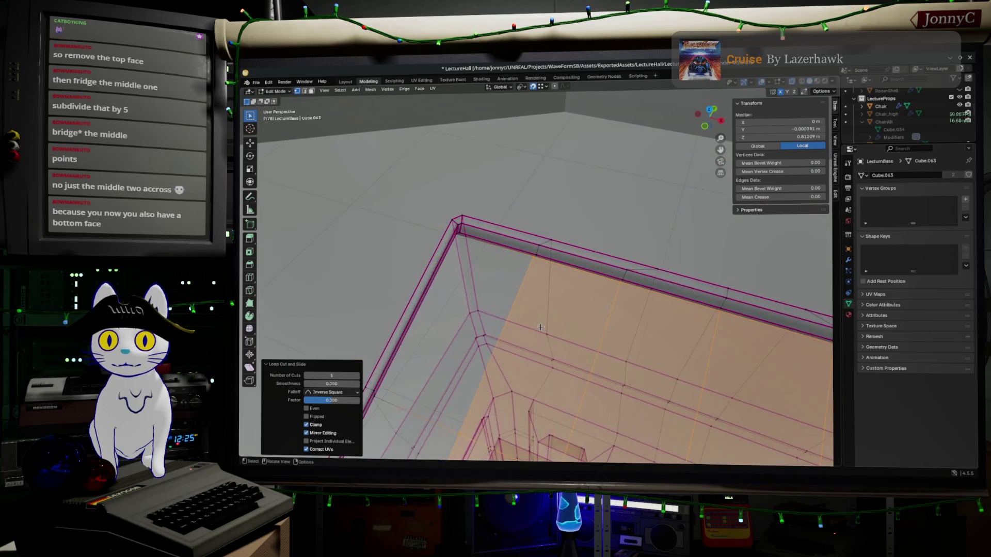
click(519, 235)
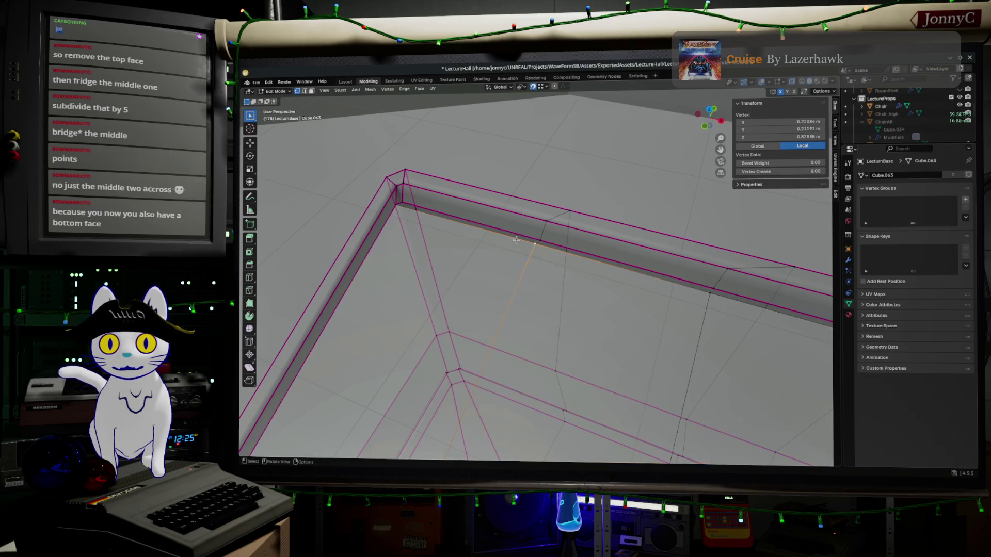
alt+click(520, 236)
mouse_move(519, 235)
middle_down()
mouse_move(594, 271)
mouse_move(576, 144)
middle_up()
scroll(590, 274, down, 5)
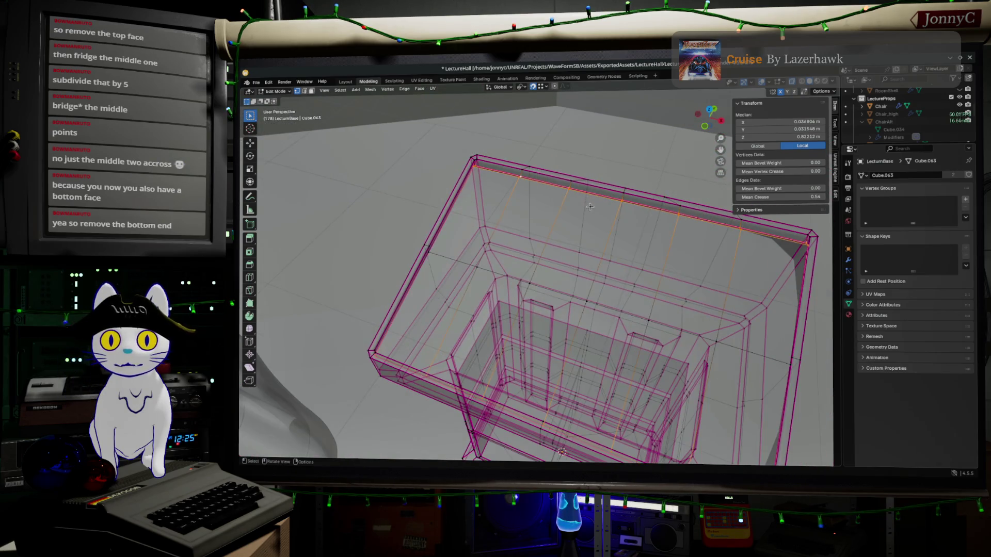
scroll(595, 312, up, 5)
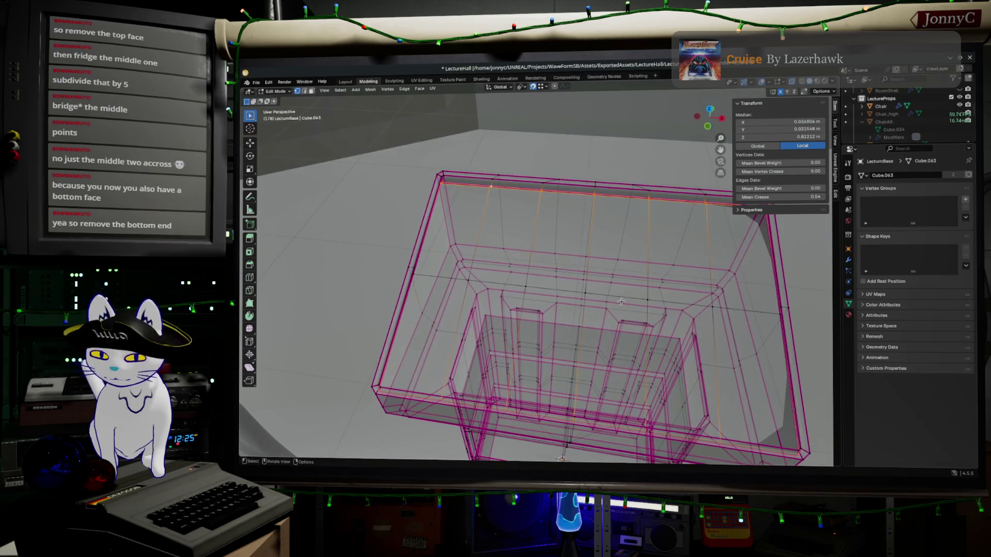
mouse_move(594, 313)
middle_down()
mouse_move(562, 225)
mouse_move(538, 266)
mouse_move(552, 296)
middle_up()
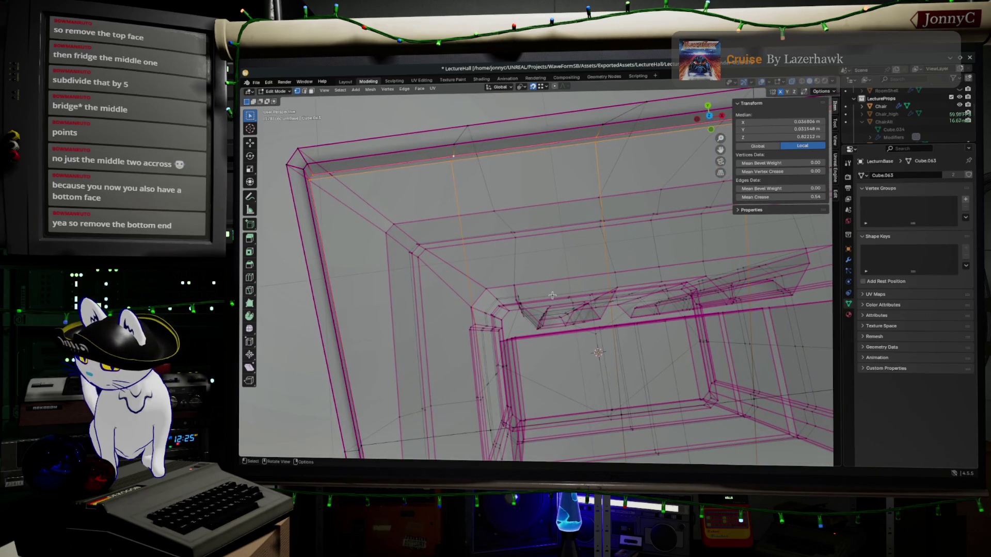
Step: Fill the open area with a grid of faces using Grid Fill via F3 search
key(F3)
text(gri)
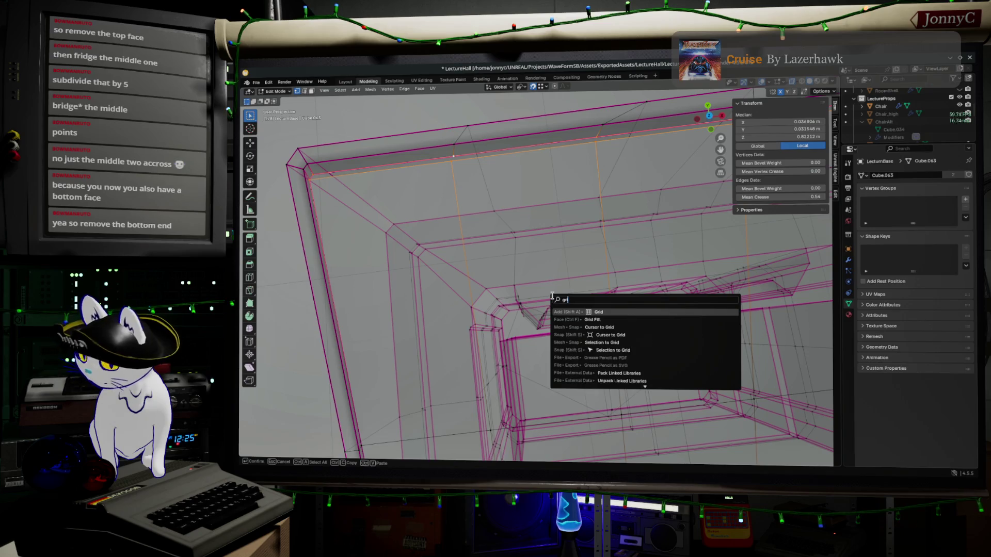
click(592, 321)
mouse_move(578, 212)
middle_down()
mouse_move(755, 196)
mouse_move(817, 221)
mouse_move(788, 266)
mouse_move(705, 290)
mouse_move(671, 315)
mouse_move(582, 406)
mouse_move(553, 417)
mouse_move(520, 401)
middle_up()
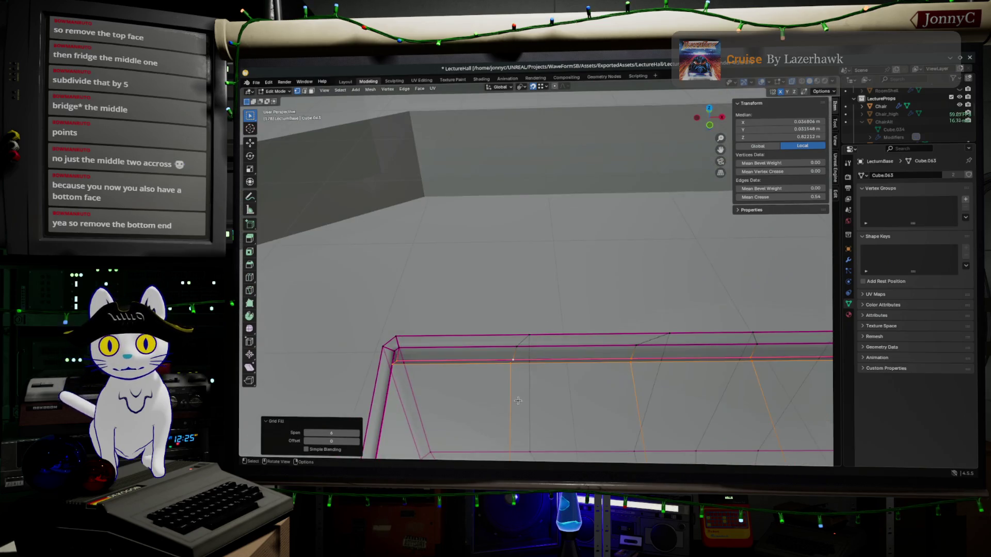
Step: Try rim edge path selections, then switch to vertex select mode and clear the selection
click(512, 361)
ctrl+click(394, 363)
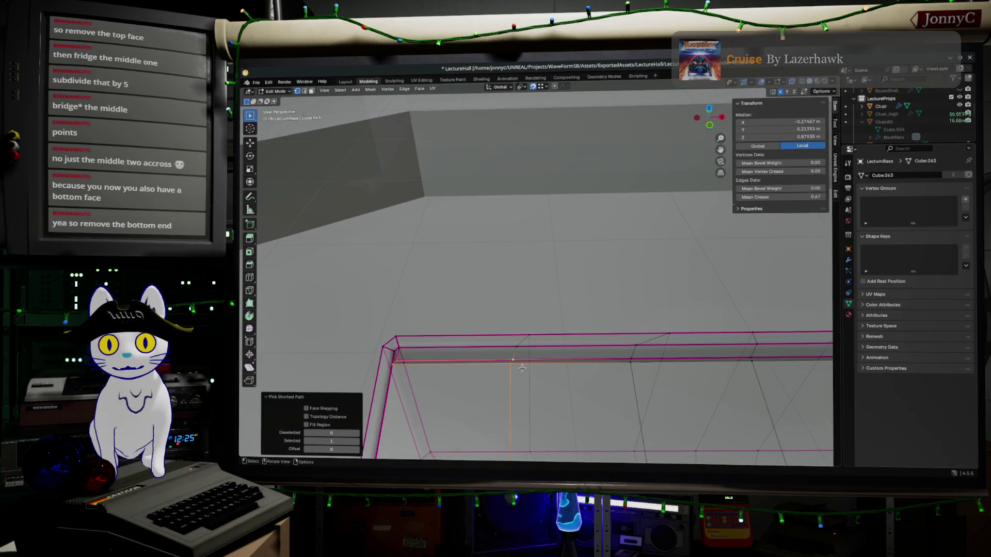
click(630, 370)
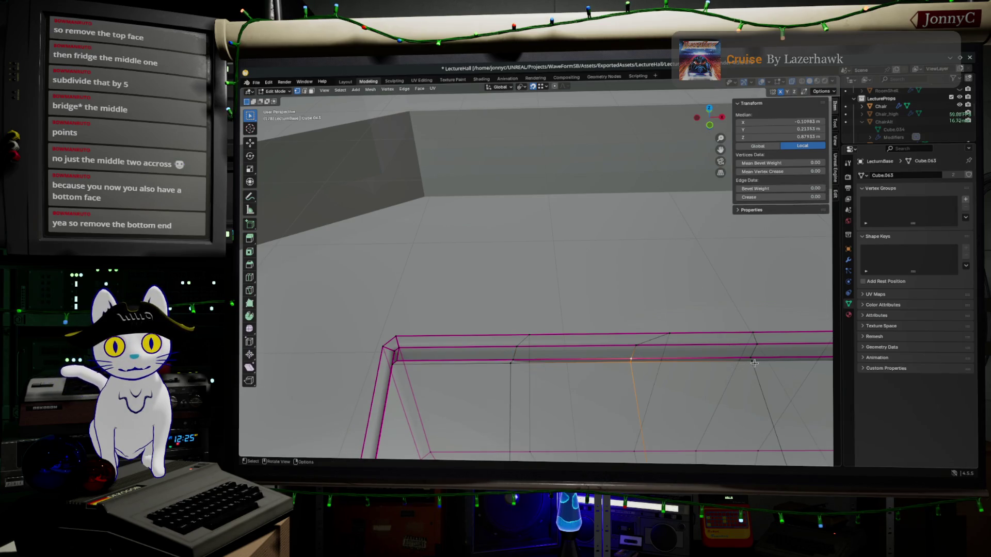
key(1)
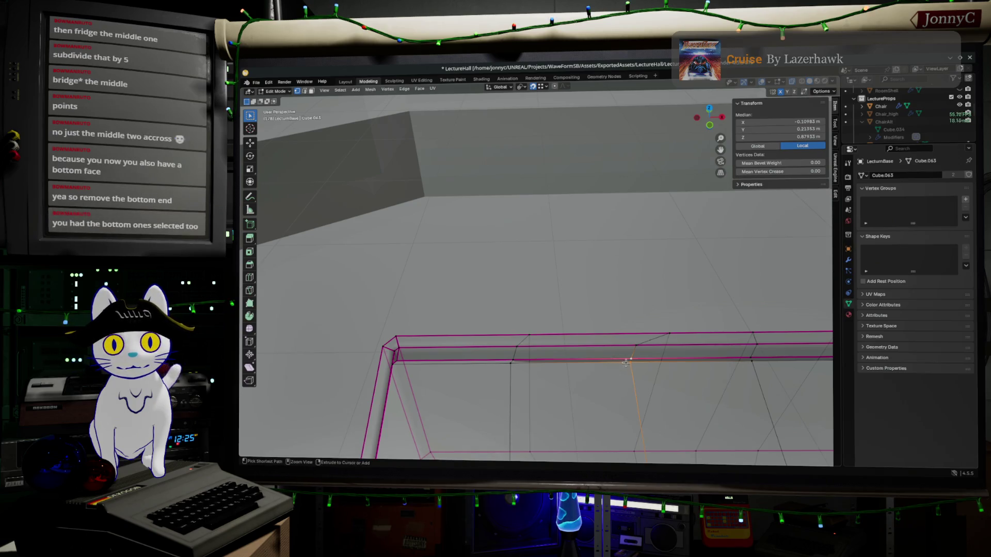
ctrl+click(634, 360)
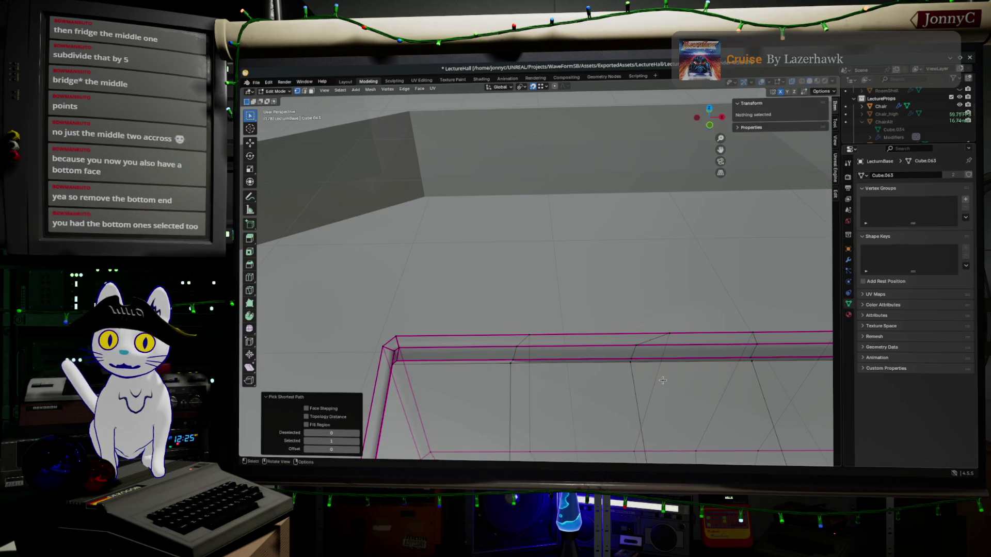
mouse_move(649, 377)
middle_down()
mouse_move(581, 289)
mouse_move(607, 143)
mouse_move(587, 209)
mouse_move(468, 319)
mouse_move(547, 387)
middle_up()
Step: Select the shortest vertex path along the upper shelf edge around to its corner
click(591, 340)
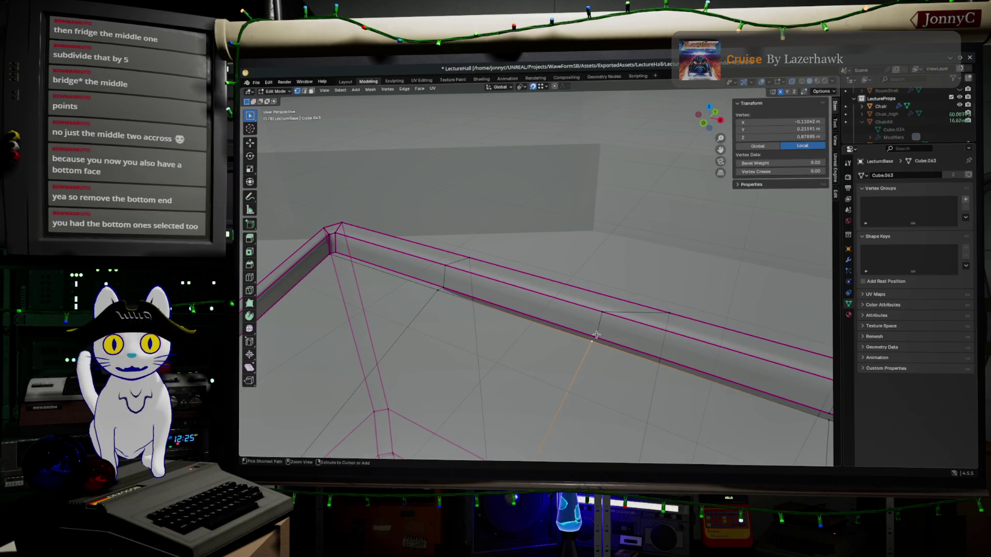
ctrl+click(441, 289)
middle_drag(716, 429, 533, 234)
click(385, 216)
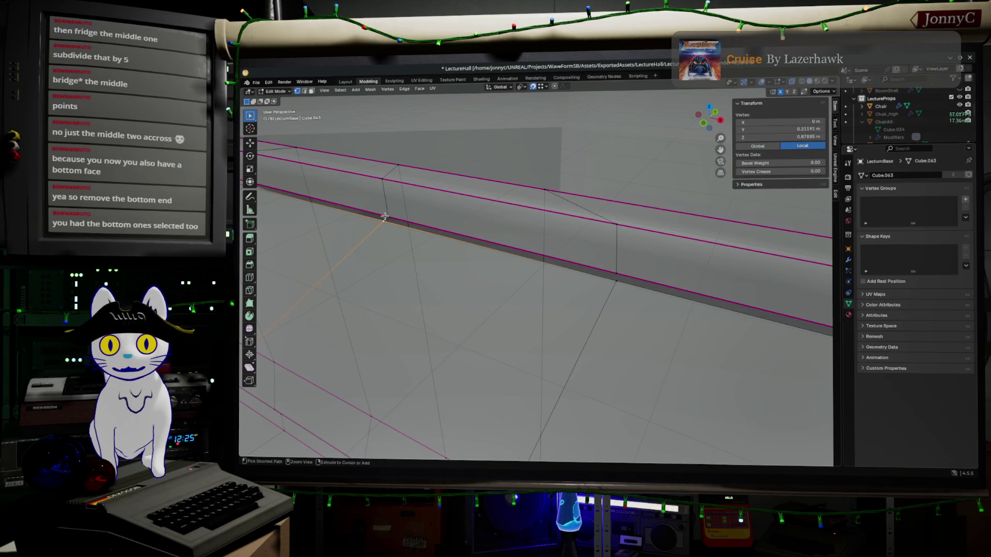
ctrl+click(386, 216)
shift+click(386, 216)
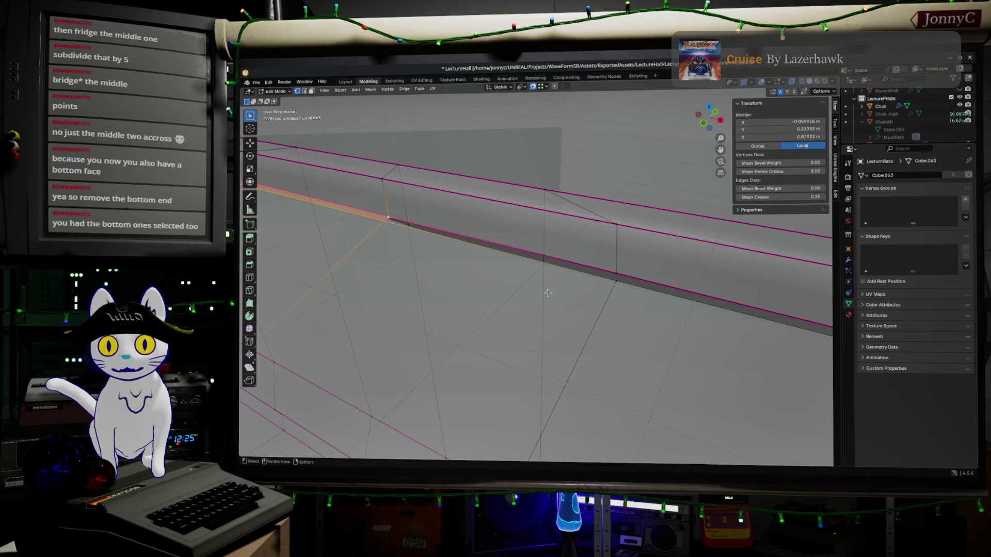
ctrl+click(617, 272)
key(ctrl+z)
mouse_move(644, 300)
middle_down()
mouse_move(640, 346)
mouse_move(572, 325)
mouse_move(507, 286)
middle_up()
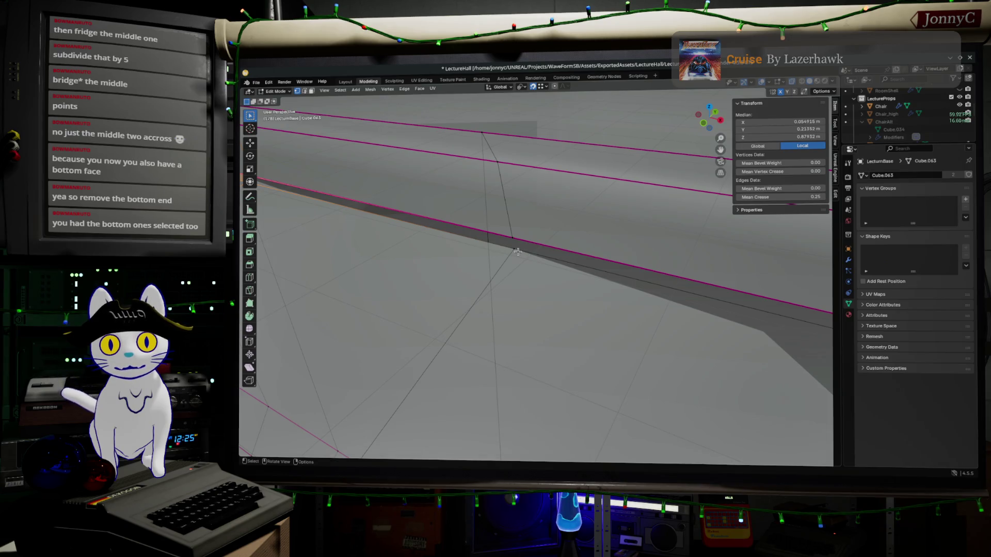
ctrl+click(512, 235)
mouse_move(512, 234)
middle_down()
mouse_move(594, 289)
mouse_move(753, 342)
middle_up()
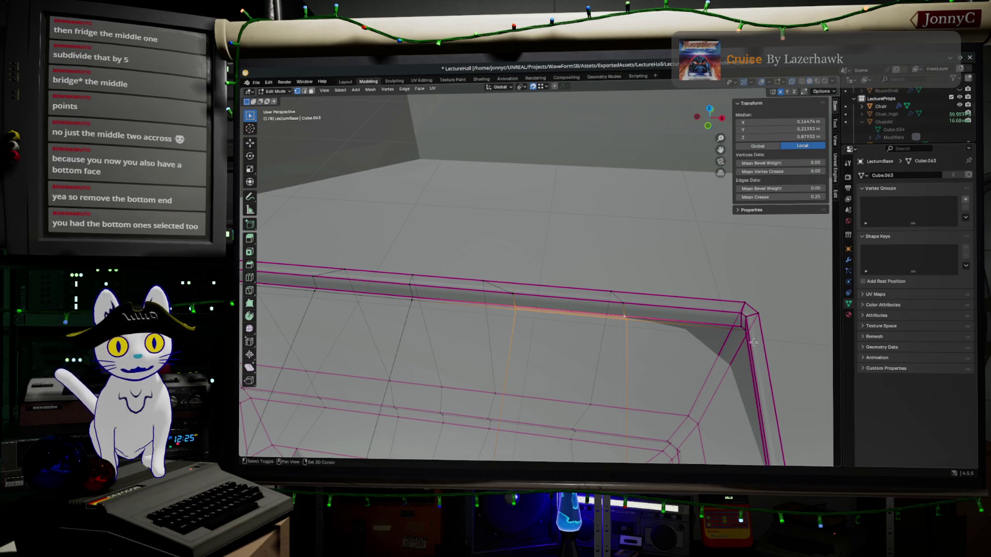
Step: Select the whole mesh and merge by distance, removing 3 duplicate vertices
click(739, 365)
key(a)
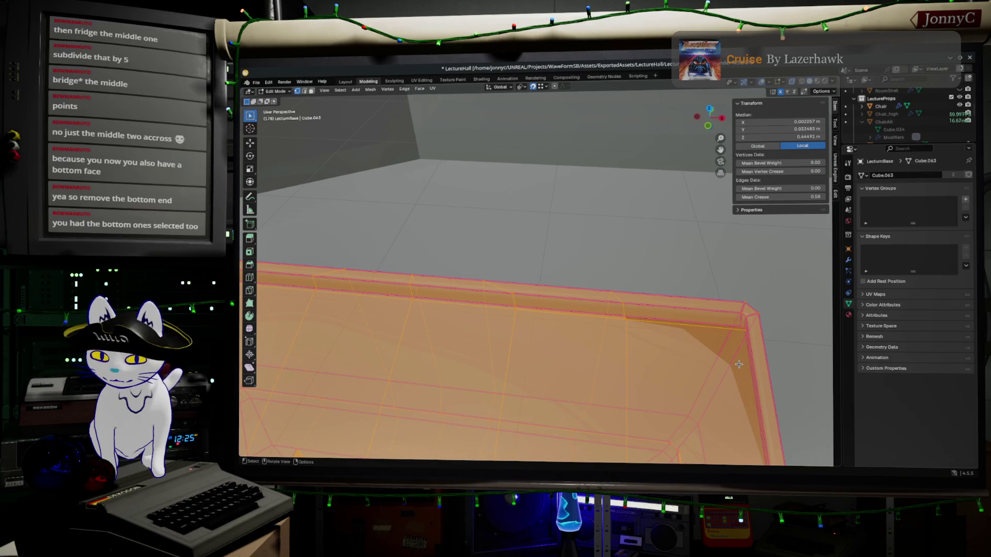
key(m)
click(724, 372)
Step: Toggle out of and back into Edit Mode, deselect everything, and view the cabinet top
mouse_move(712, 380)
middle_down()
mouse_move(677, 305)
mouse_move(413, 235)
middle_up()
key(Tab)
key(Tab)
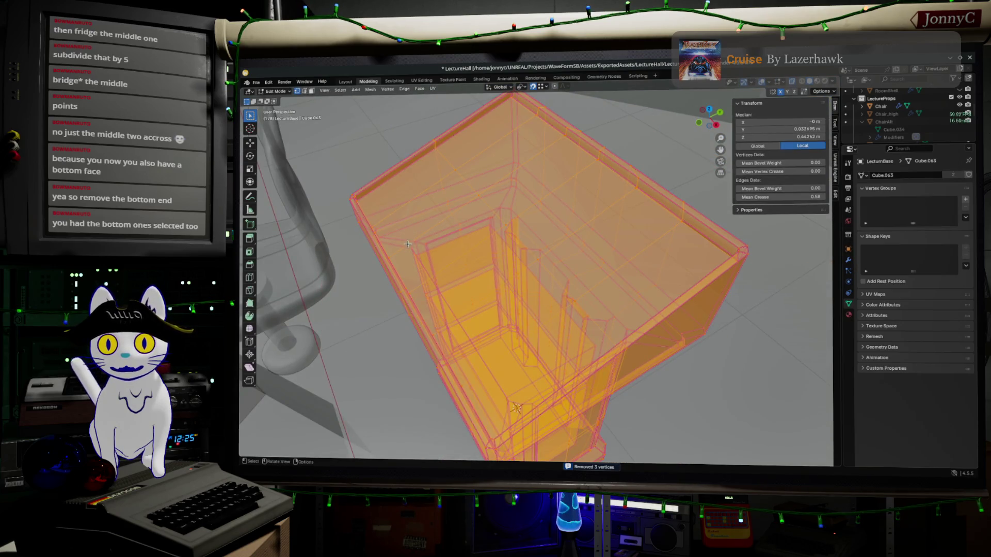
mouse_move(432, 269)
middle_down()
mouse_move(585, 293)
mouse_move(511, 231)
middle_up()
key(Tab)
key(Tab)
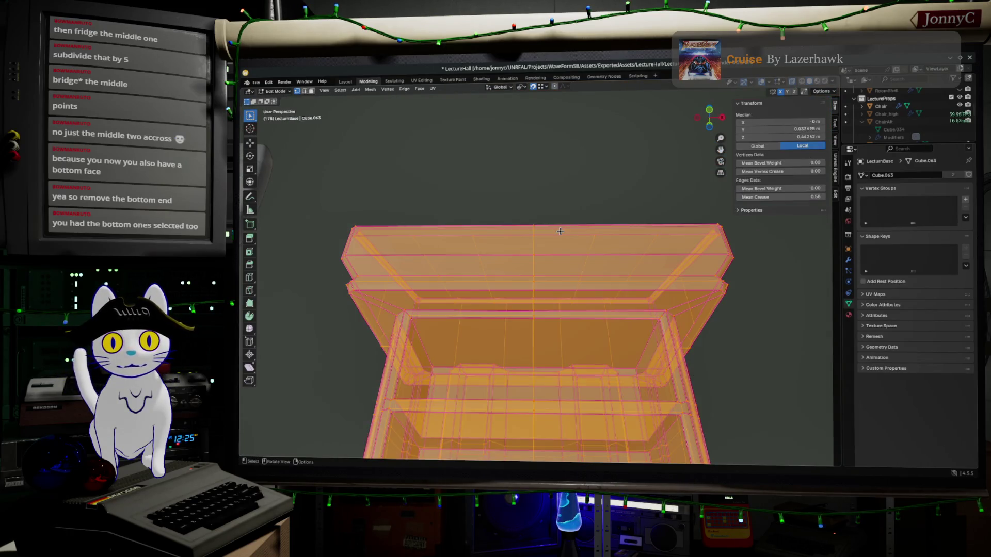
key(alt+a)
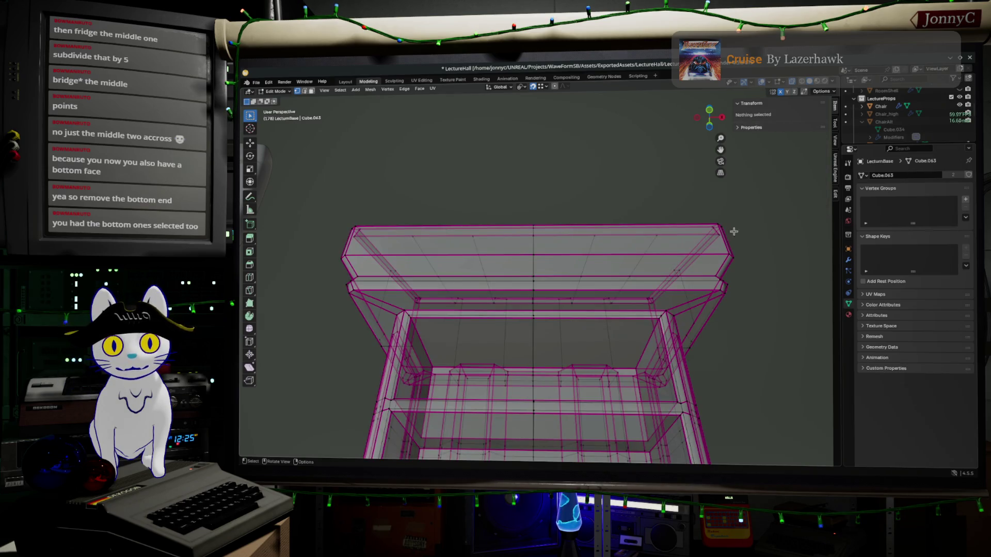
scroll(488, 227, down, 5)
mouse_move(489, 253)
middle_down()
mouse_move(489, 241)
mouse_move(563, 377)
middle_up()
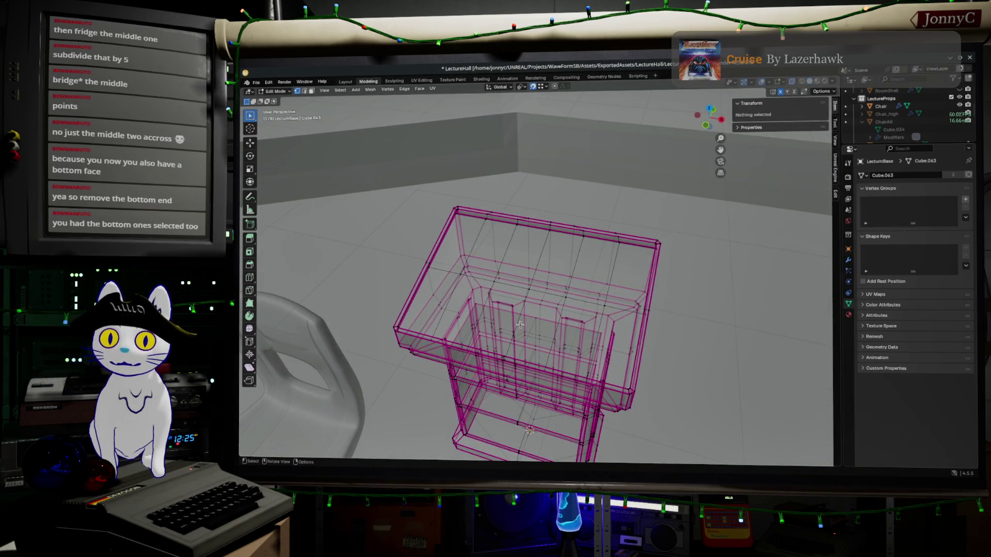
scroll(520, 324, up, 2)
mouse_move(520, 324)
middle_down()
mouse_move(543, 296)
mouse_move(515, 312)
mouse_move(509, 335)
mouse_move(508, 220)
middle_up()
scroll(545, 294, up, 2)
scroll(542, 293, up, 2)
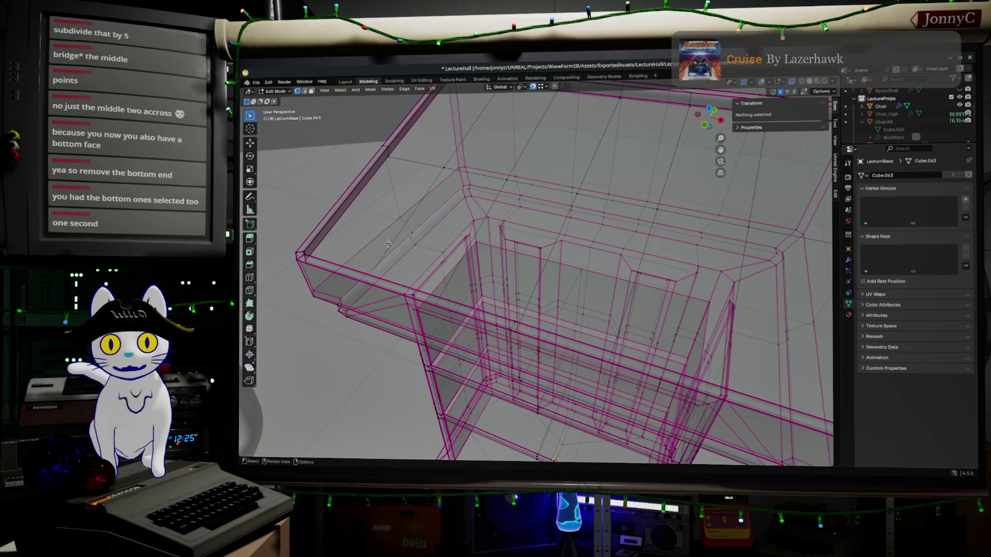
Step: Select the bottom edge loop across the cabinet front and edge-slide it up to factor 0.718
middle_drag(458, 263, 482, 299)
scroll(481, 299, up, 1)
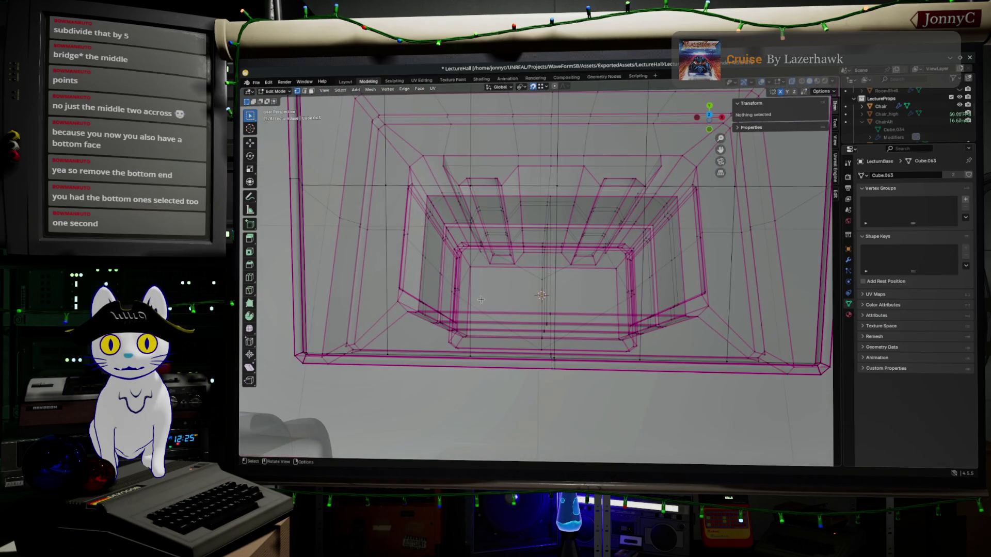
click(386, 351)
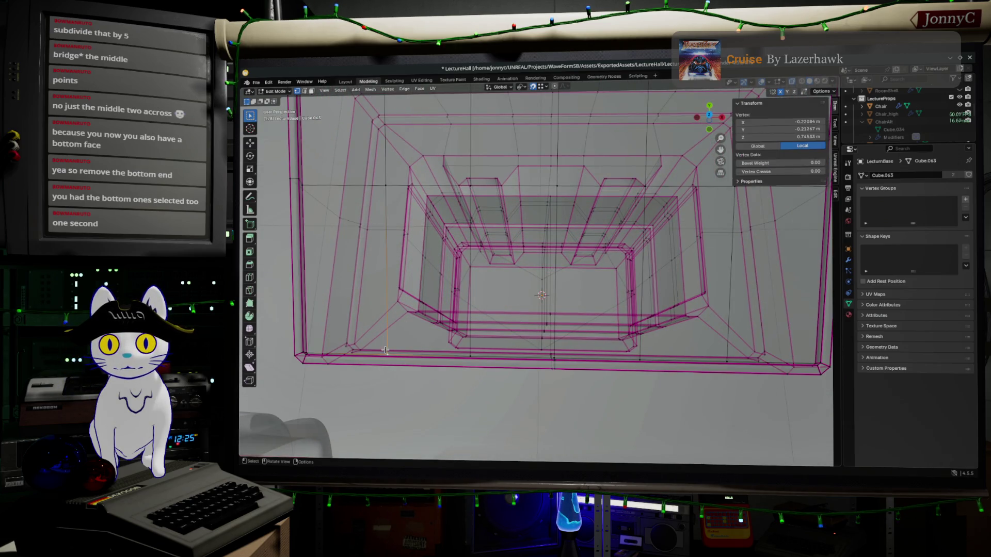
ctrl+click(727, 361)
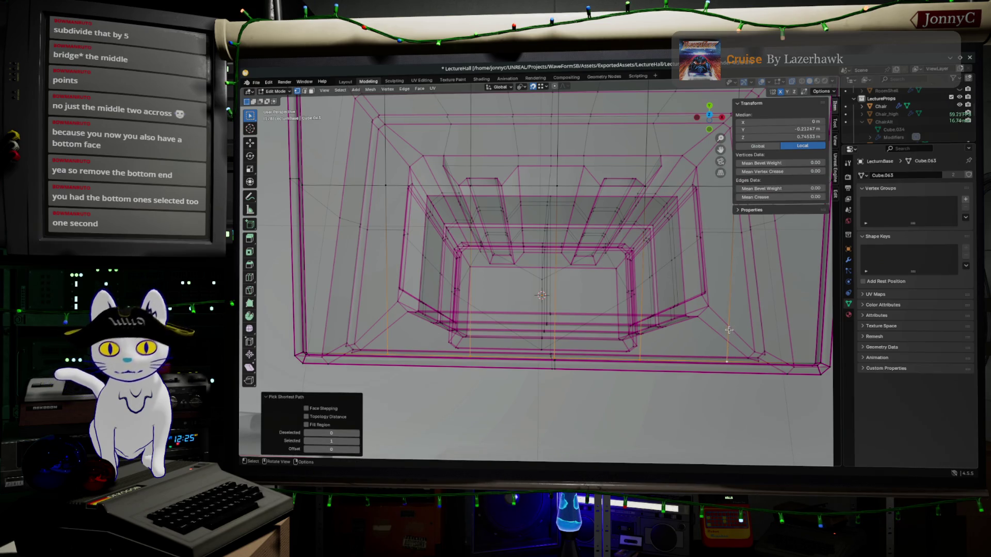
key(g)
key(g)
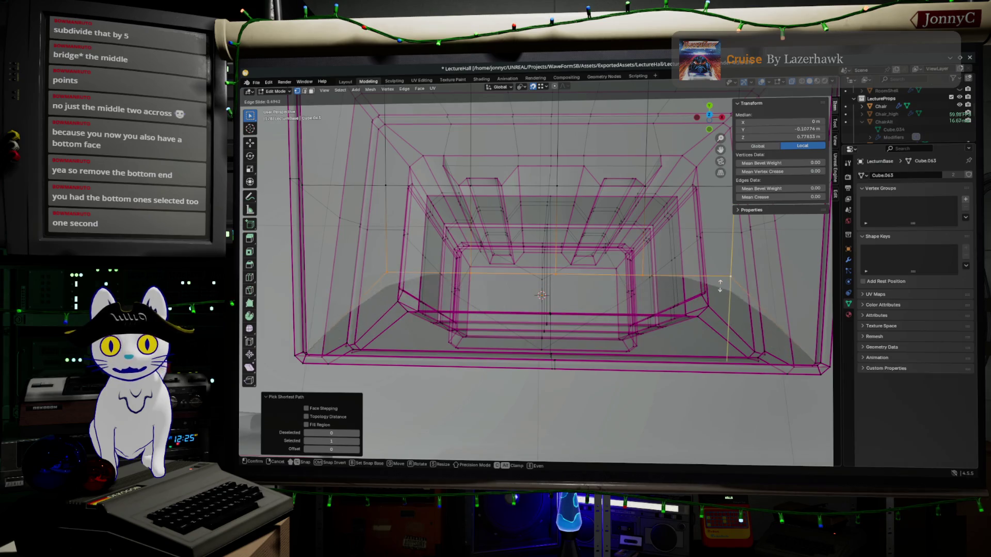
click(721, 266)
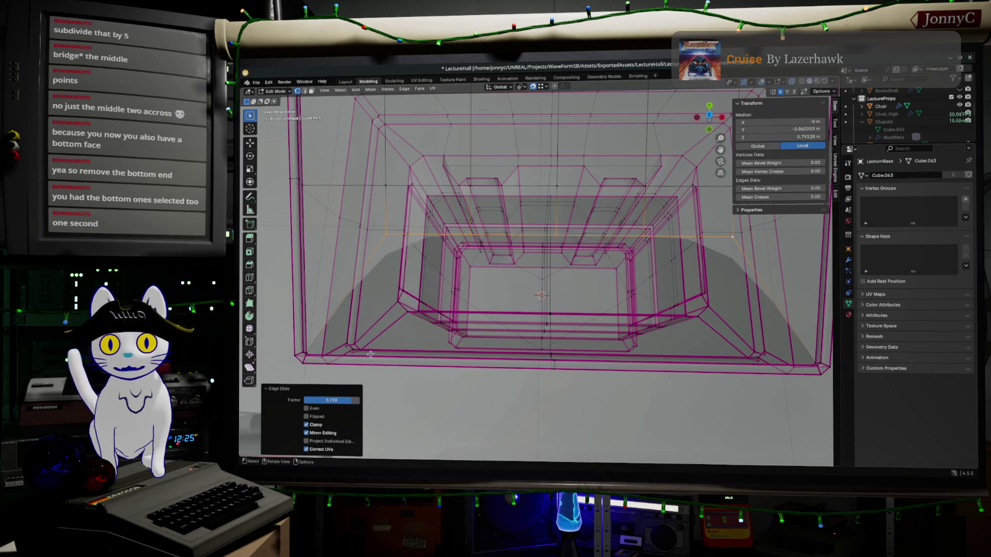
middle_drag(567, 365, 499, 226)
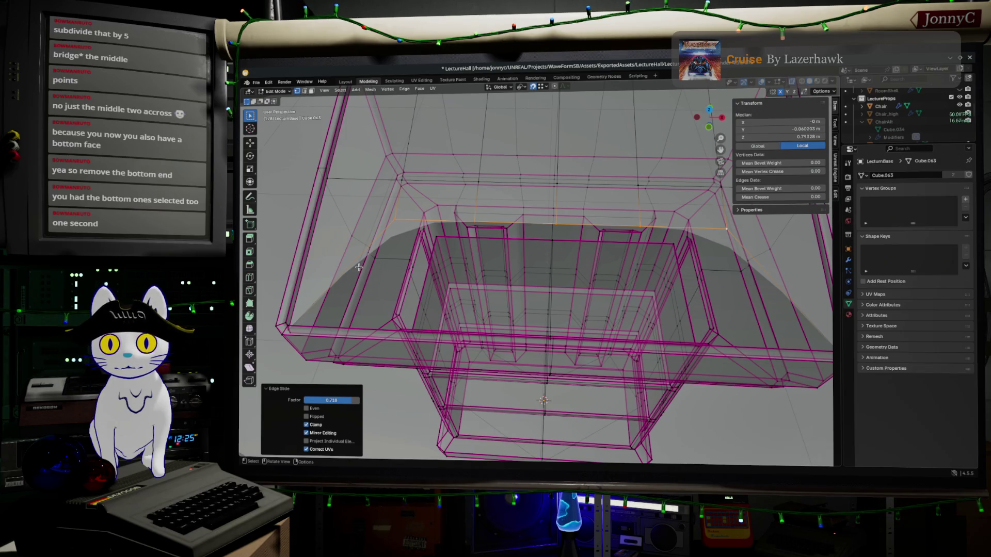
scroll(351, 262, down, 2)
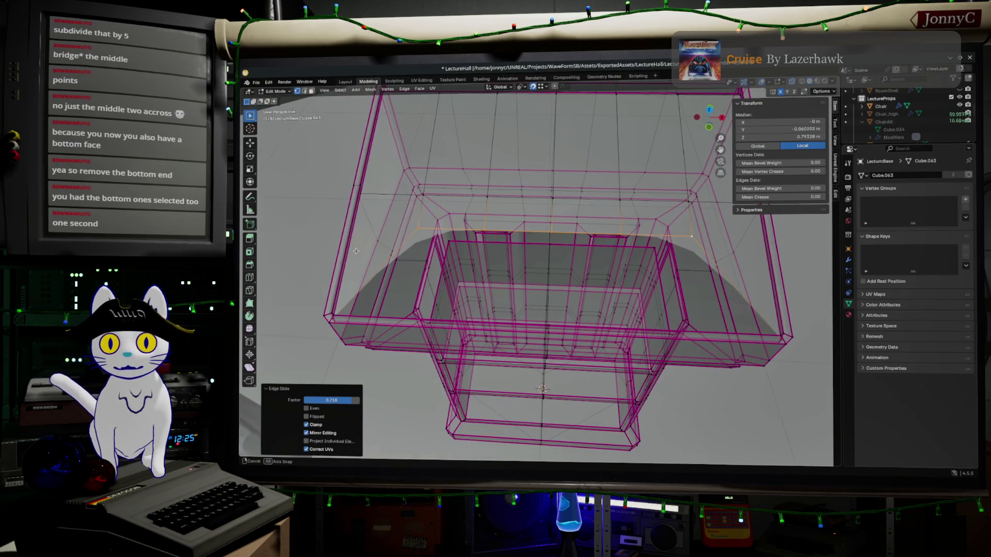
middle_drag(350, 263, 378, 251)
key(ctrl+r)
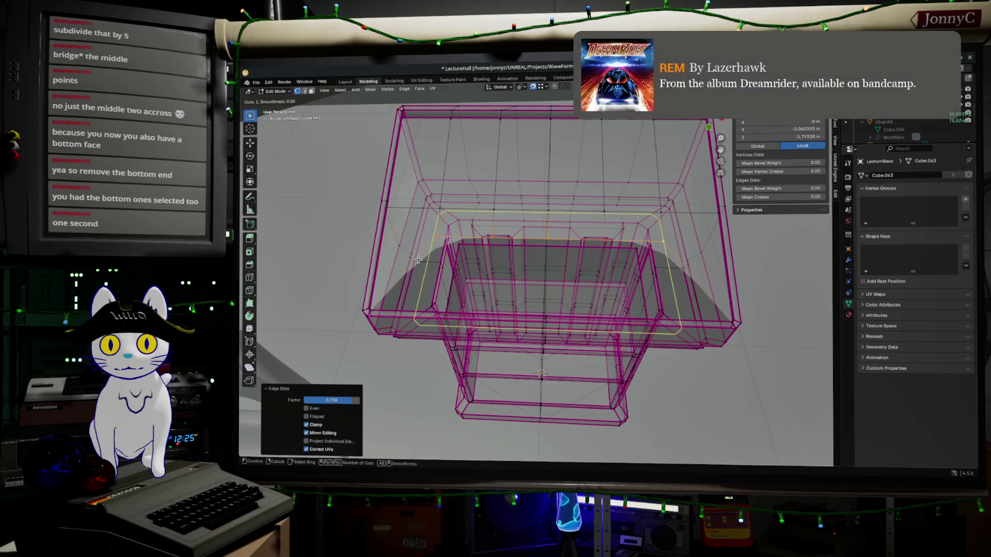
key(Escape)
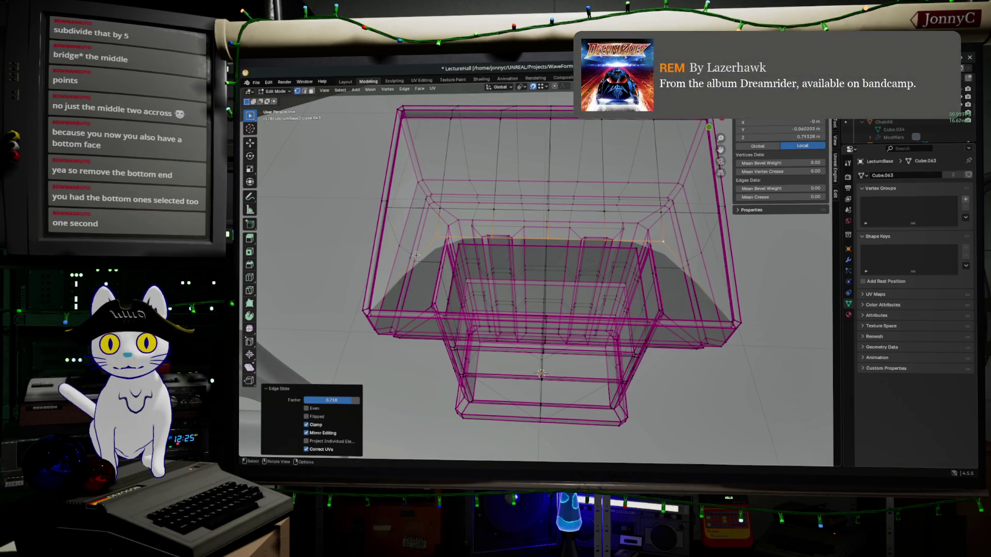
mouse_move(419, 248)
middle_down()
mouse_move(454, 160)
mouse_move(539, 238)
mouse_move(523, 268)
mouse_move(459, 261)
middle_up()
scroll(523, 225, down, 2)
scroll(523, 225, up, 4)
scroll(523, 225, up, 2)
click(445, 255)
mouse_move(526, 294)
middle_down()
mouse_move(561, 297)
mouse_move(607, 329)
middle_up()
click(602, 330)
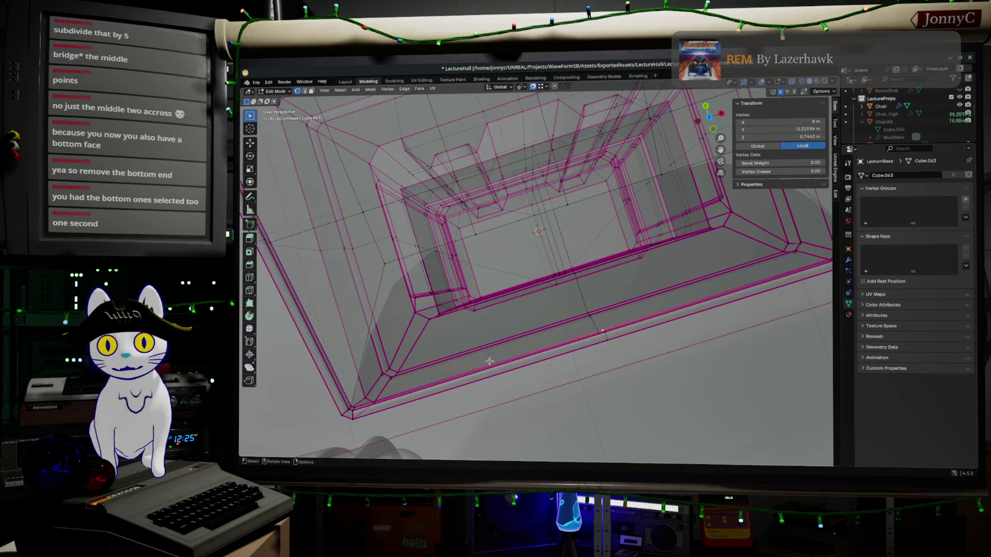
Step: Fill a face across a vertex path inside the cabinet, undoing the first wrong fill
ctrl+click(382, 256)
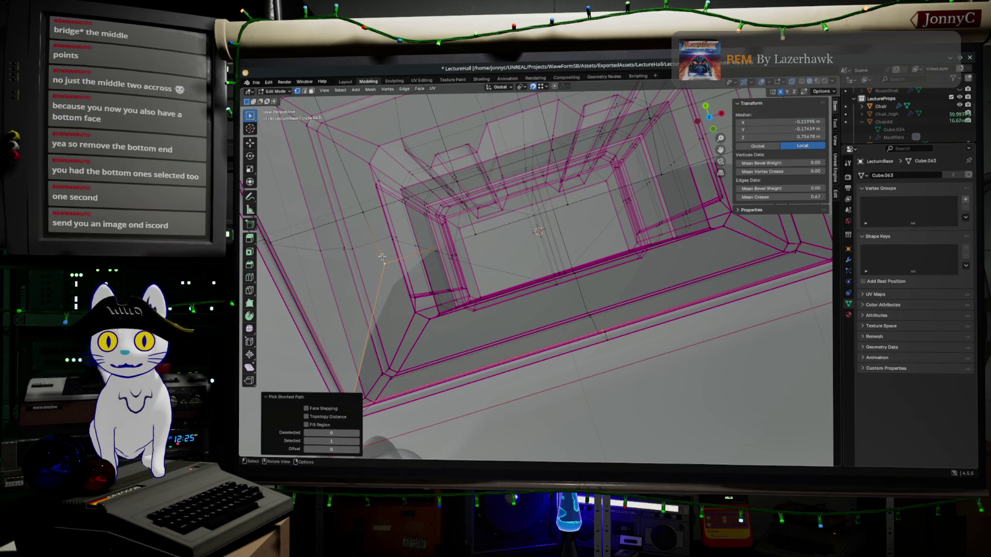
key(f)
key(ctrl+z)
key(ctrl+z)
middle_drag(385, 257, 401, 335)
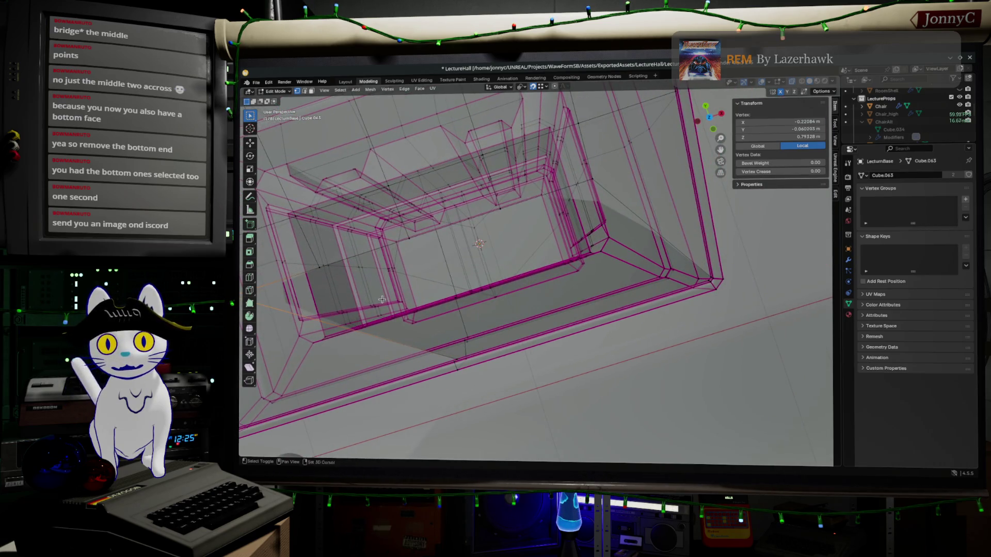
click(455, 358)
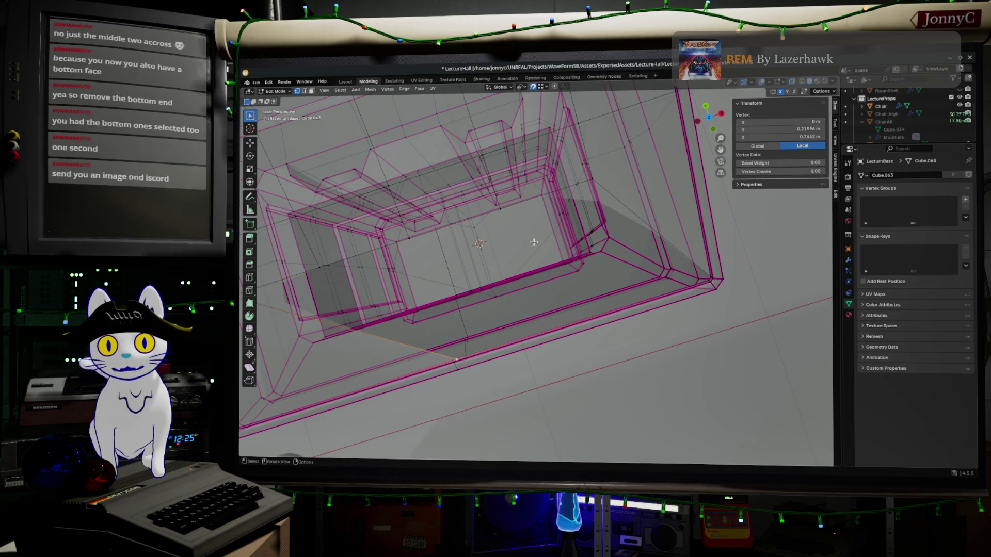
ctrl+click(592, 176)
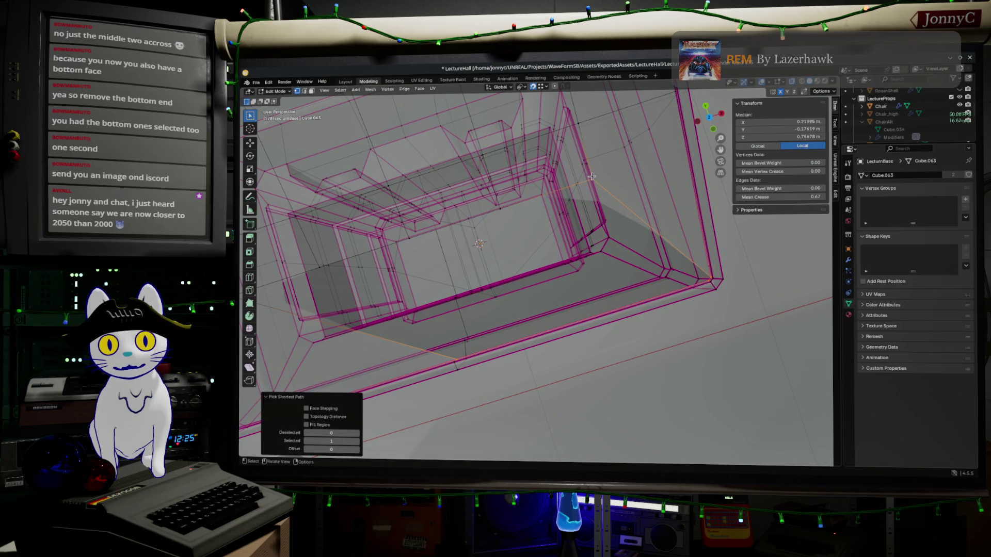
key(f)
mouse_move(551, 198)
middle_down()
mouse_move(629, 226)
mouse_move(485, 161)
middle_up()
Step: Fill a triangular face bridging the rim corner, then return to Object Mode
click(519, 166)
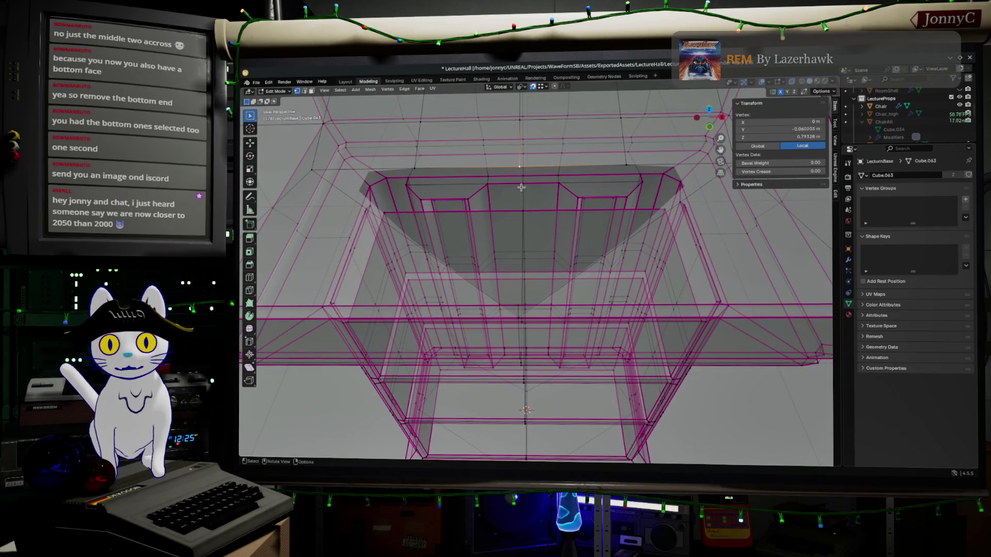
middle_drag(514, 321, 483, 330)
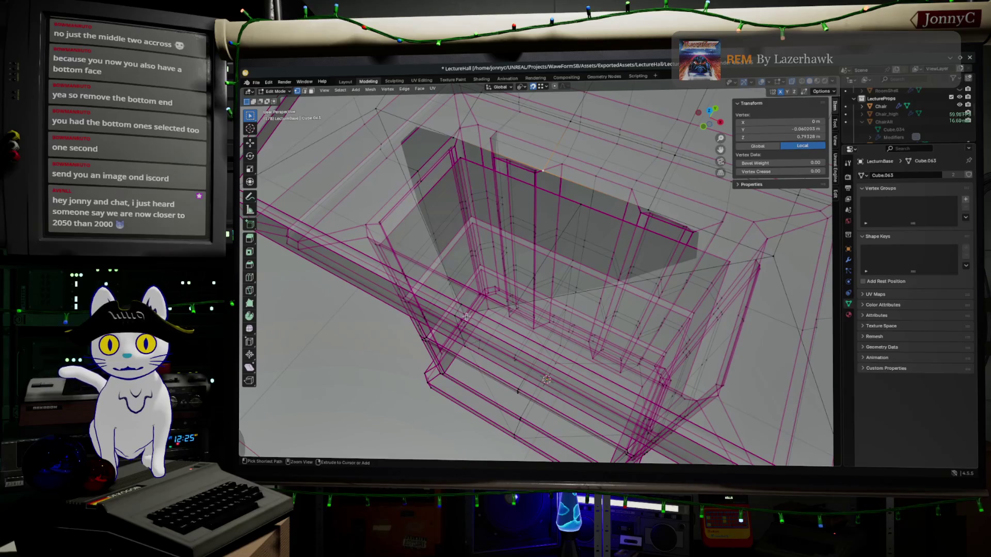
ctrl+click(466, 317)
key(f)
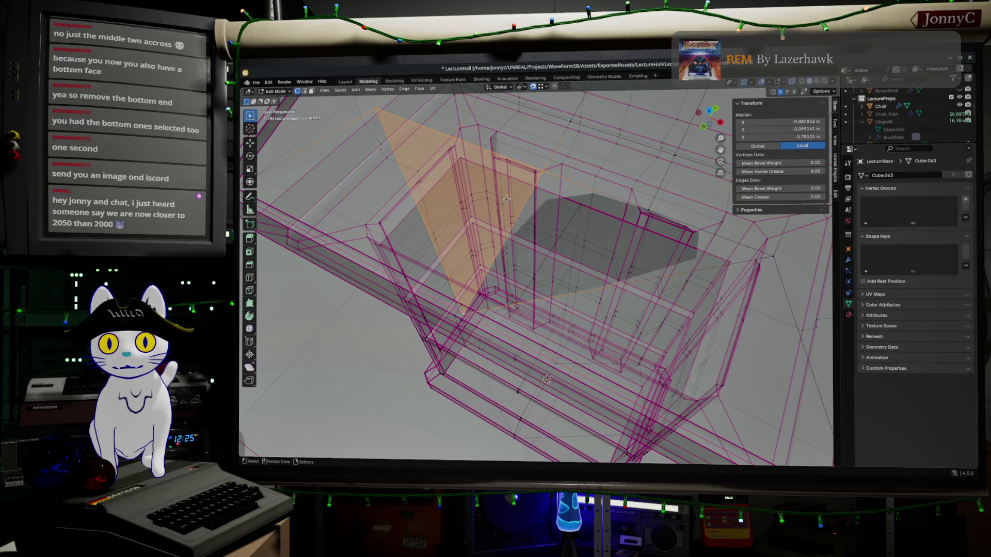
key(ctrl+z)
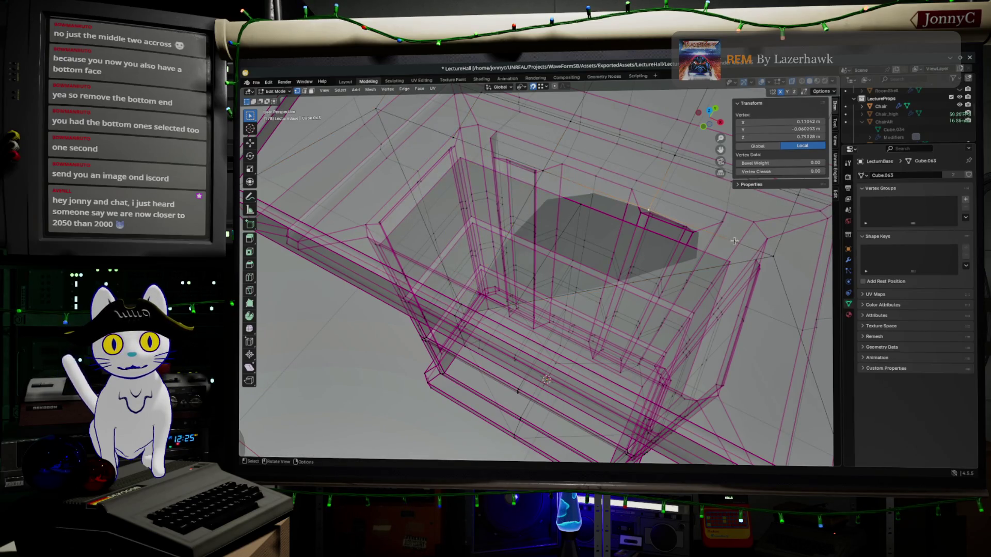
key(ctrl+z)
ctrl+click(463, 316)
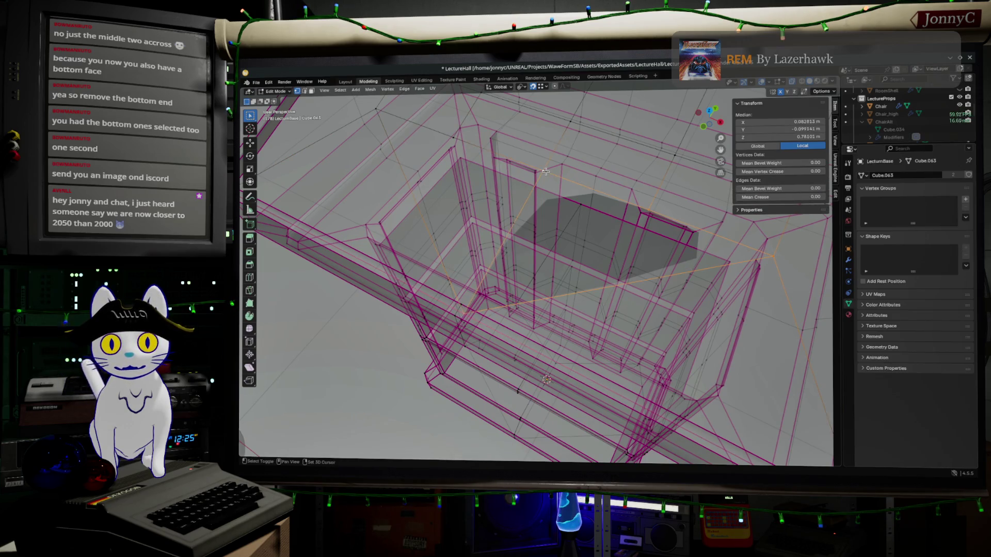
key(f)
mouse_move(549, 178)
middle_down()
mouse_move(481, 286)
mouse_move(561, 240)
mouse_move(552, 241)
middle_up()
key(Tab)
key(Tab)
scroll(536, 245, up, 3)
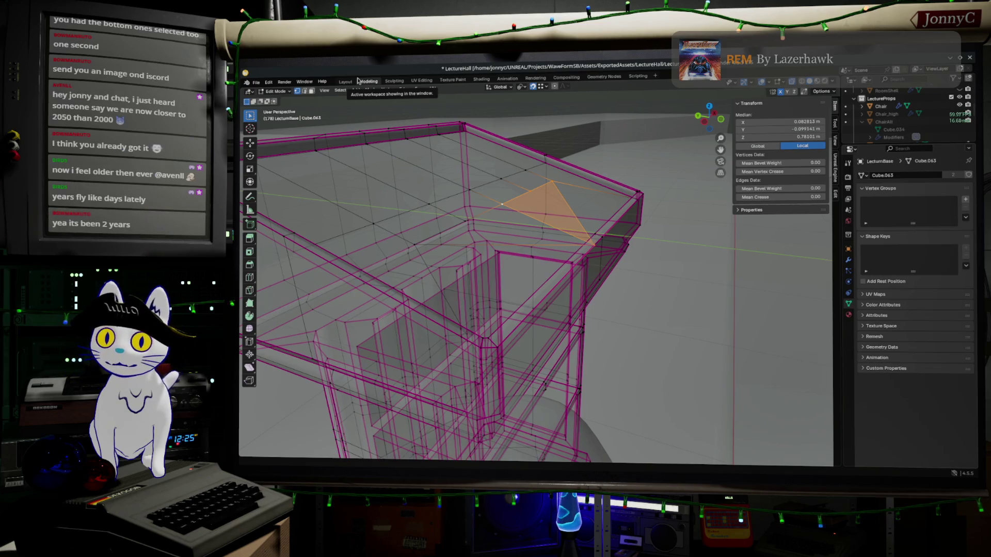
Step: Select the edge path across the desk top and edge-slide it to factor 0.341
mouse_move(516, 248)
middle_down()
mouse_move(530, 268)
mouse_move(555, 205)
mouse_move(596, 230)
middle_up()
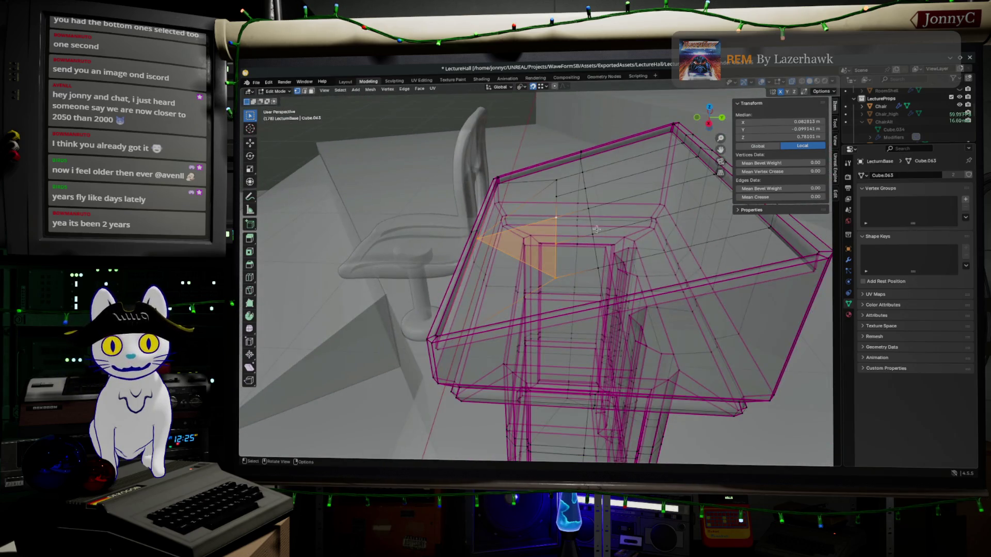
click(598, 265)
ctrl+click(581, 175)
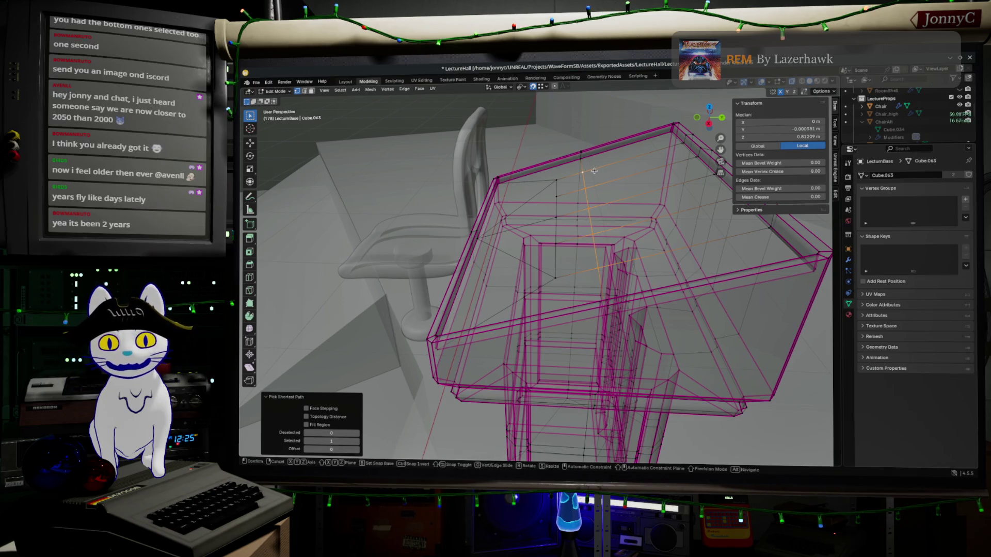
key(g)
key(g)
click(623, 170)
mouse_move(623, 170)
middle_down()
mouse_move(630, 203)
mouse_move(600, 209)
mouse_move(506, 134)
middle_up()
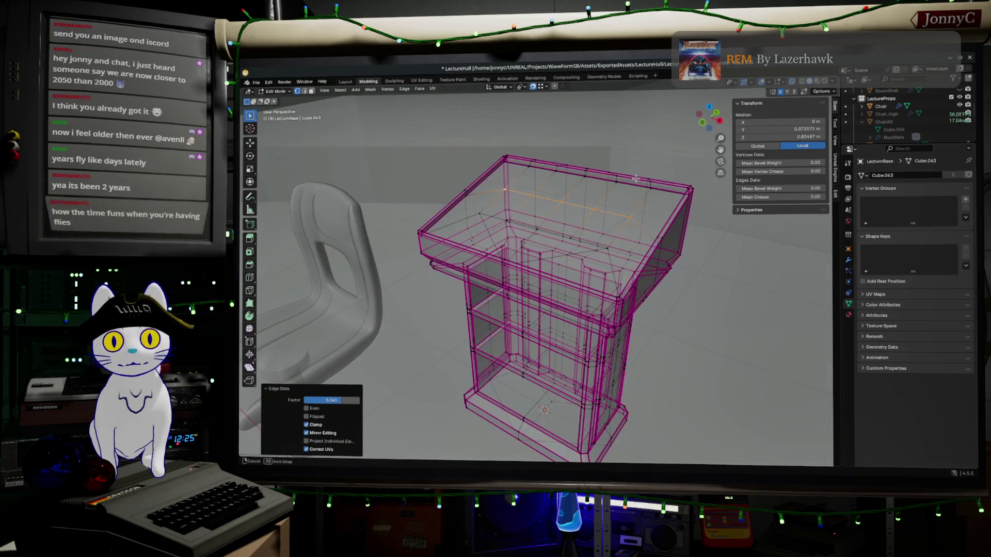
click(433, 88)
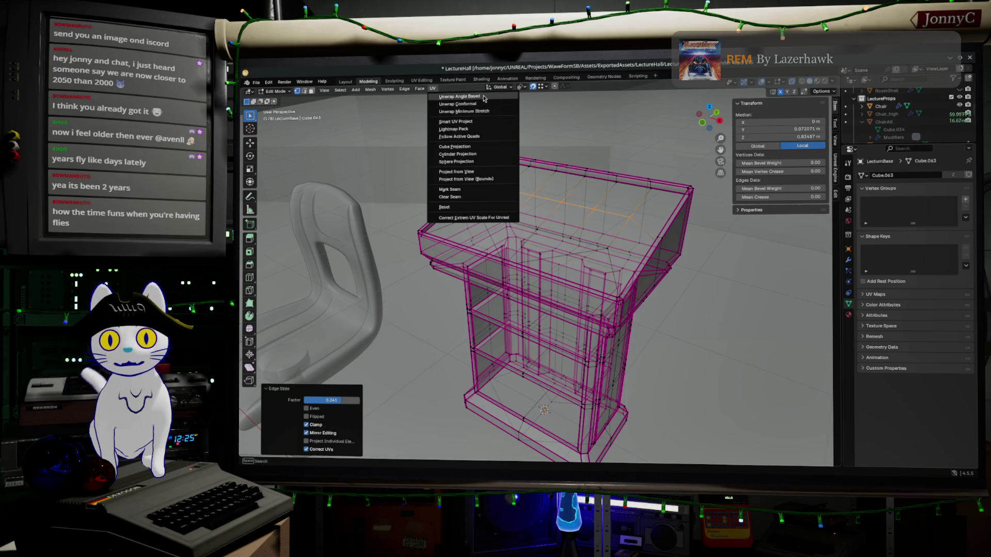
Step: Unwrap with the angle-based method, then switch to UV Editing and select the whole mesh
click(467, 97)
click(424, 82)
mouse_move(542, 197)
middle_down()
mouse_move(593, 227)
mouse_move(568, 216)
mouse_move(580, 222)
middle_up()
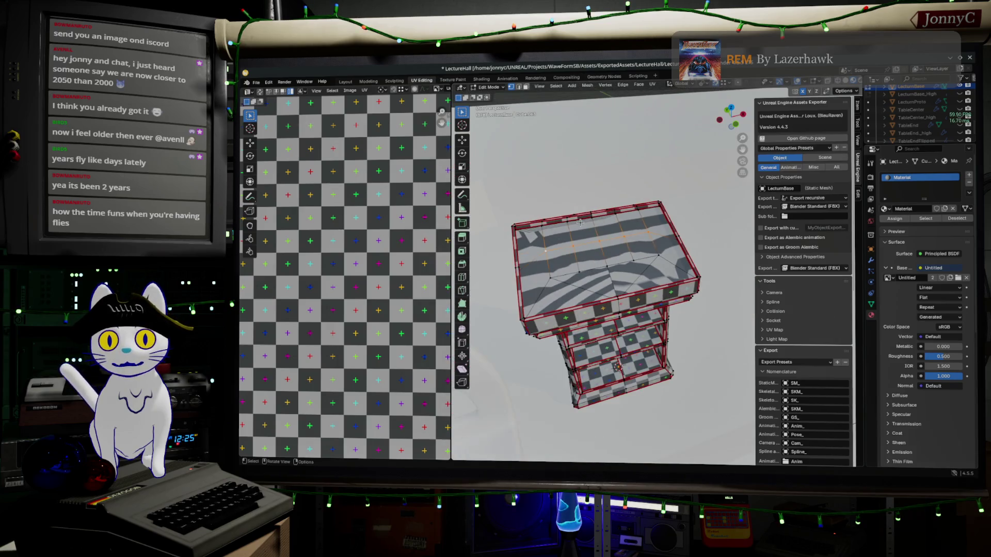
click(600, 245)
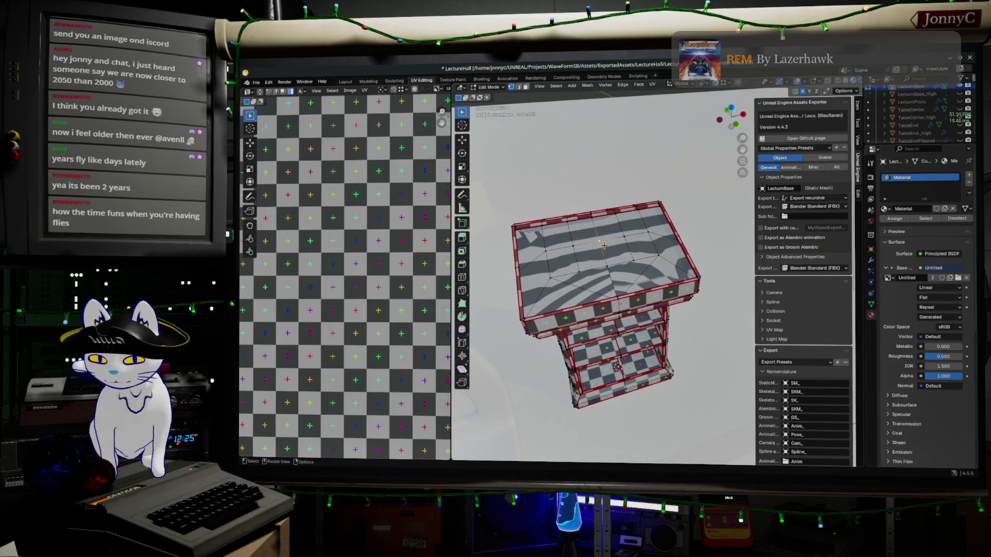
key(a)
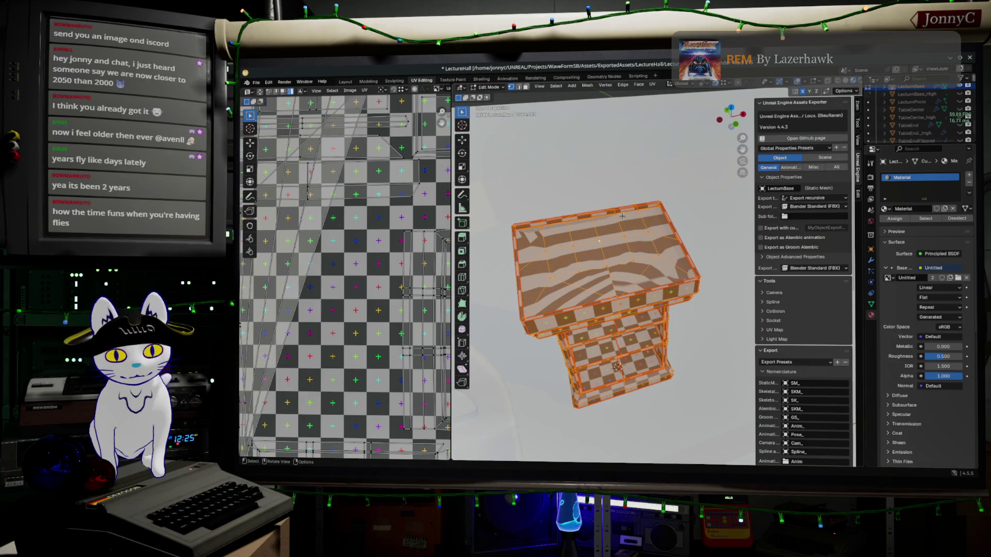
scroll(602, 267, up, 4)
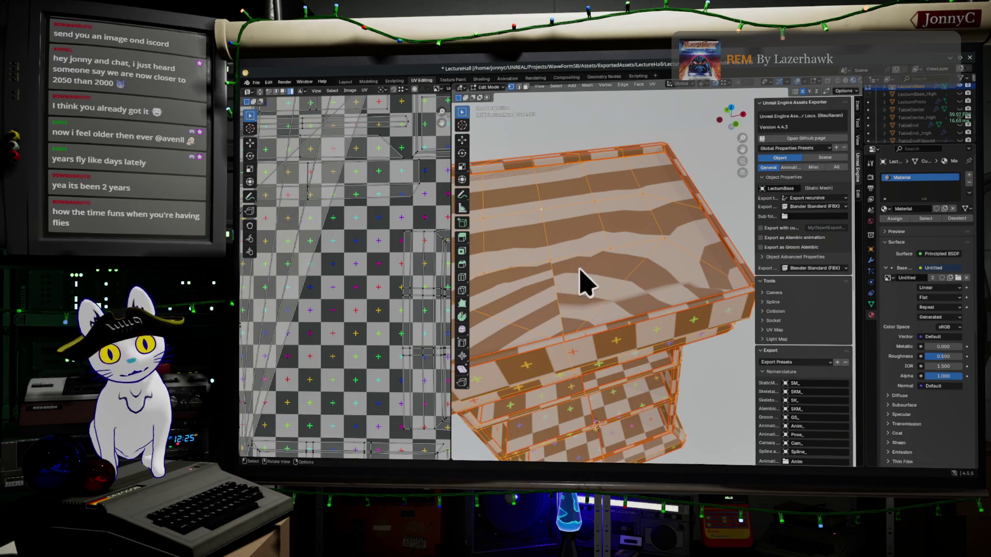
scroll(581, 283, down, 3)
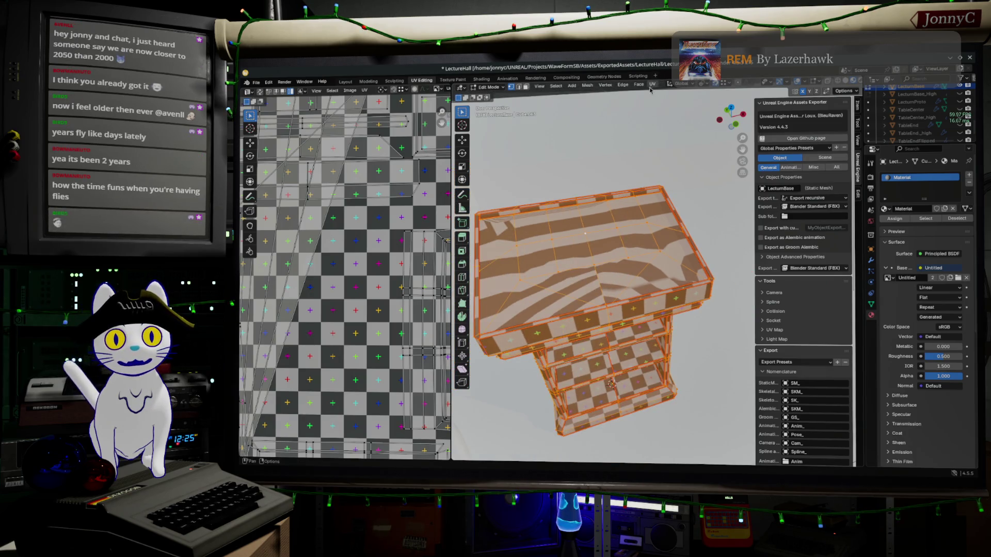
Step: Re-unwrap the whole desk mesh with Minimum Stretch at a 0.002 margin
click(652, 85)
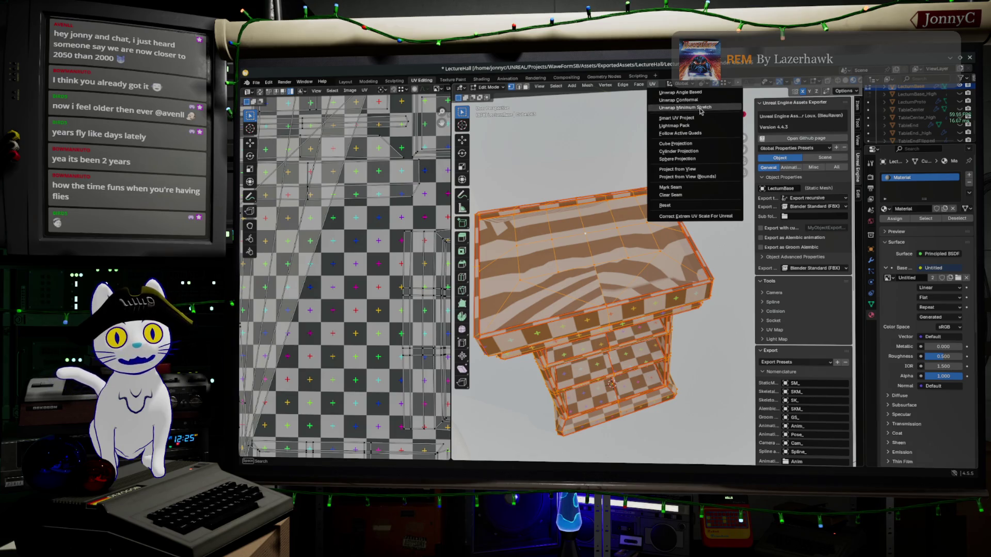
click(700, 107)
scroll(568, 206, up, 2)
scroll(507, 227, down, 2)
scroll(361, 258, down, 2)
scroll(361, 258, up, 2)
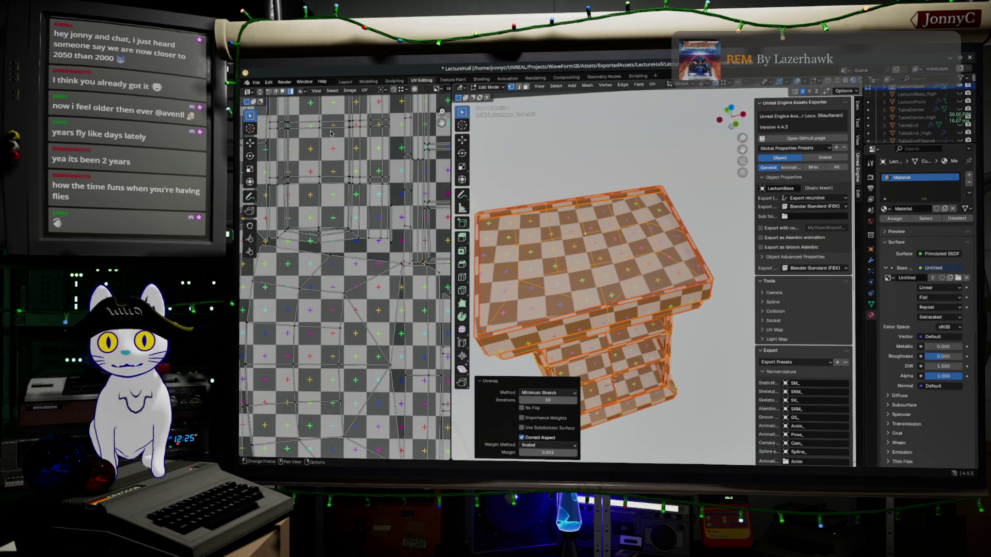
scroll(339, 113, up, 3)
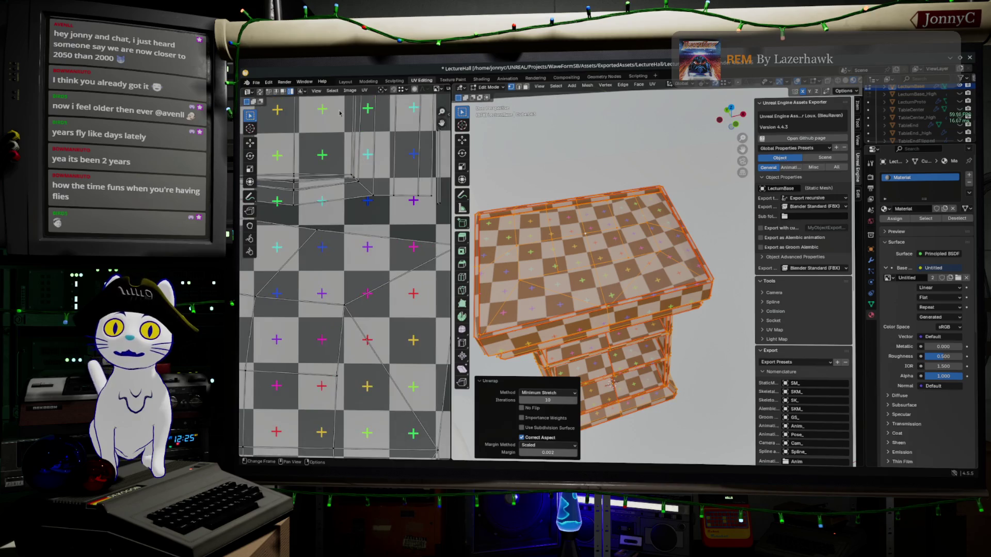
click(351, 91)
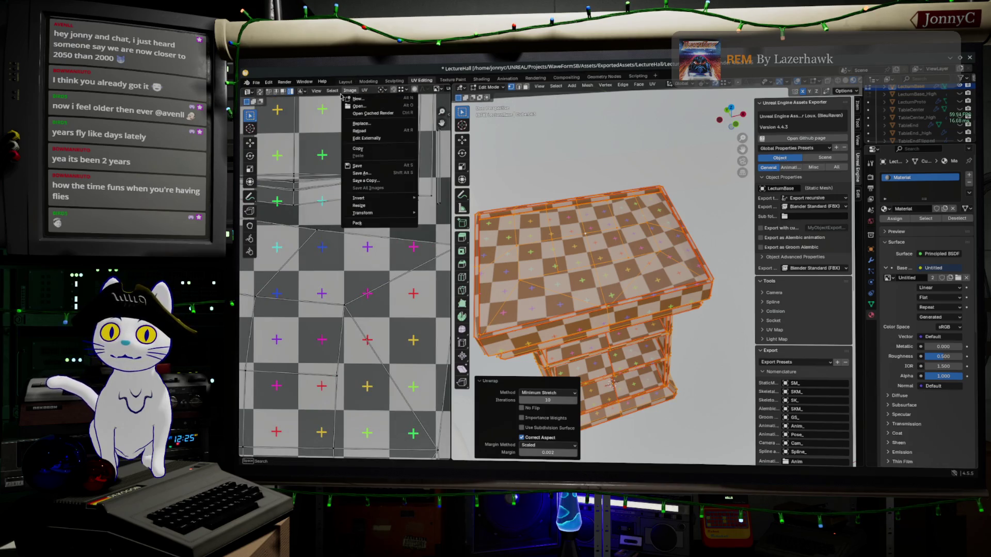
Step: Display the Untitled image in the UV editor and drag its border right to widen it
scroll(406, 103, down, 6)
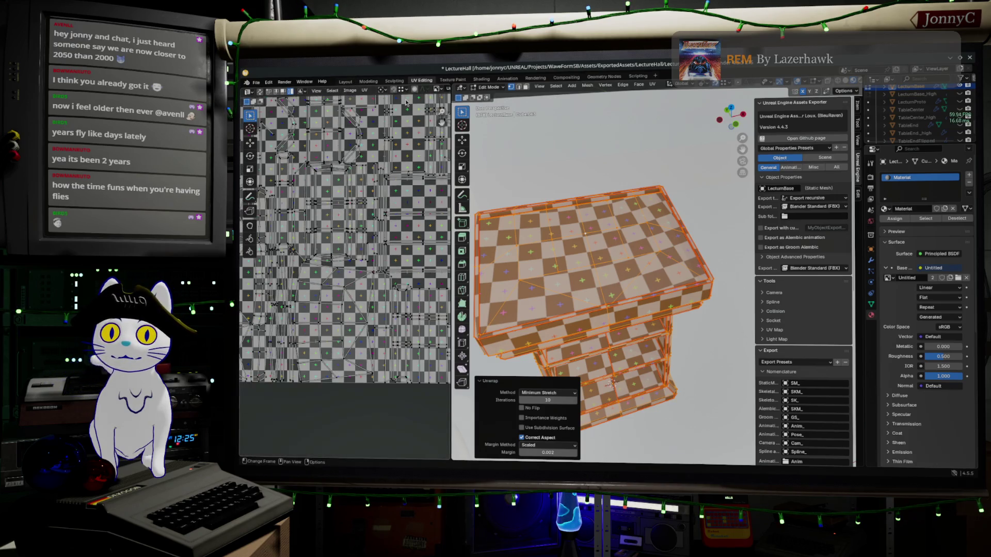
click(438, 89)
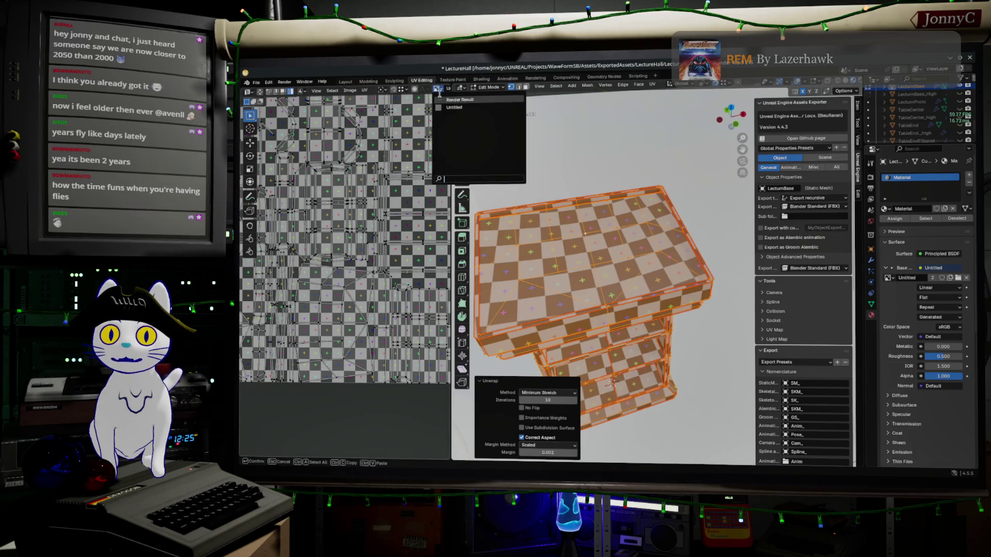
click(461, 106)
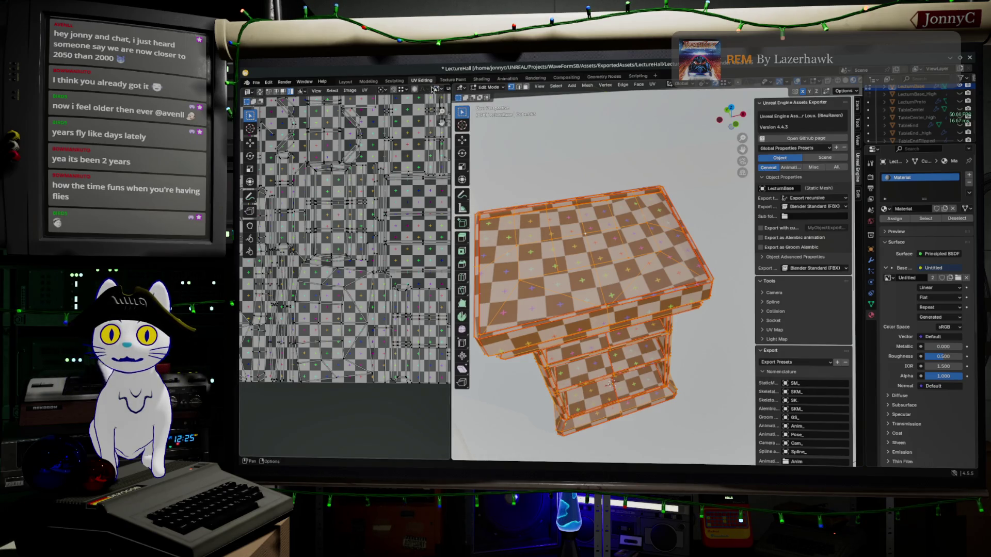
click(437, 89)
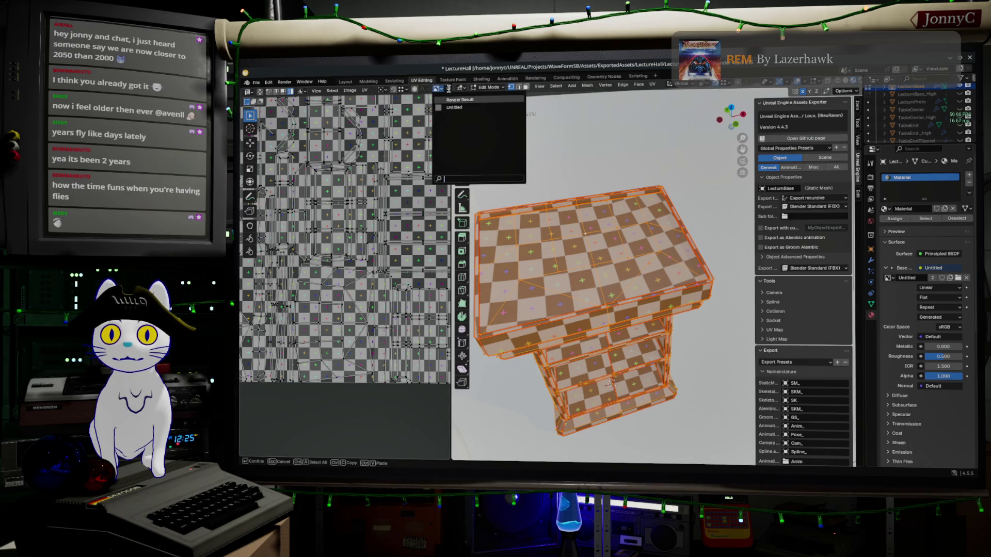
drag(451, 93, 533, 93)
Step: Frame the whole Untitled image in the UV editor with View > Frame All
click(461, 89)
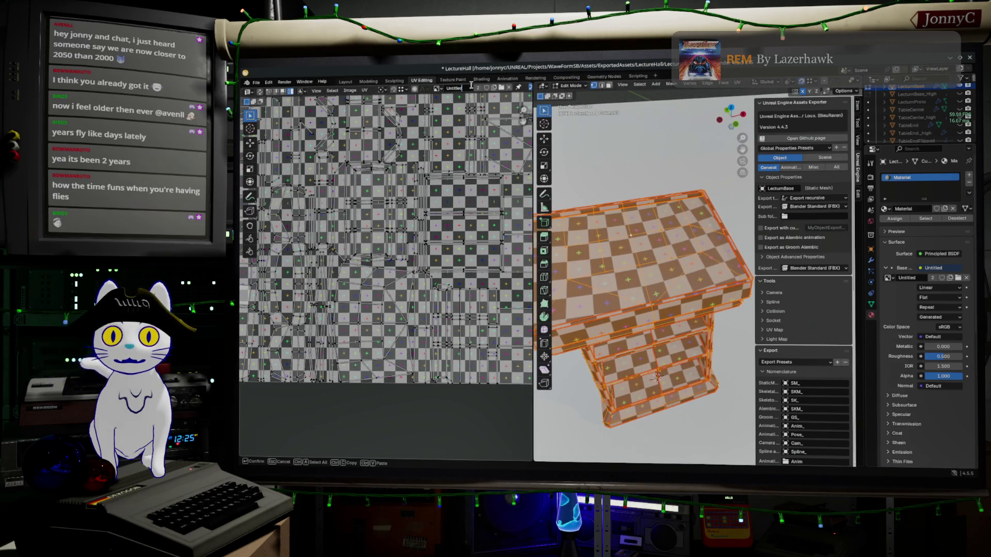
click(436, 89)
click(436, 89)
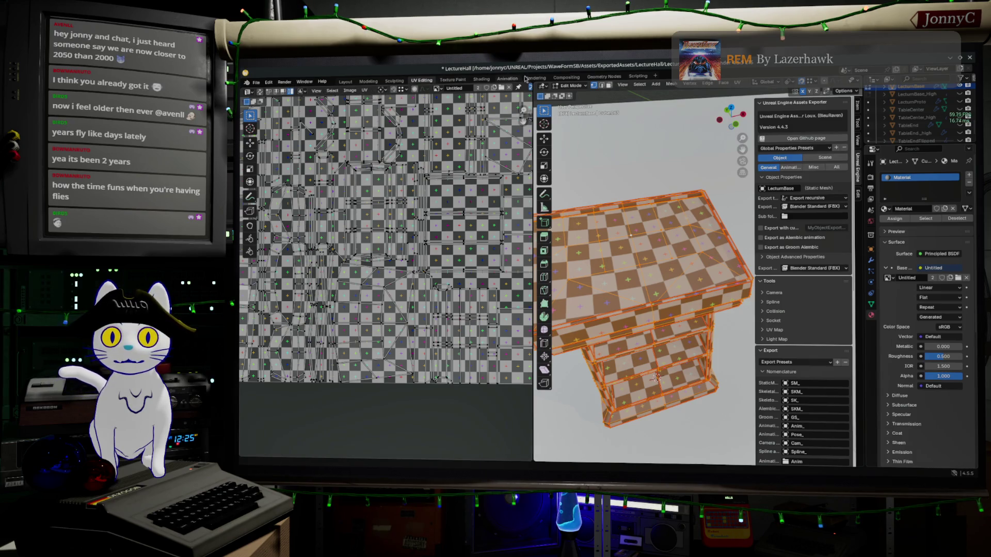
click(351, 91)
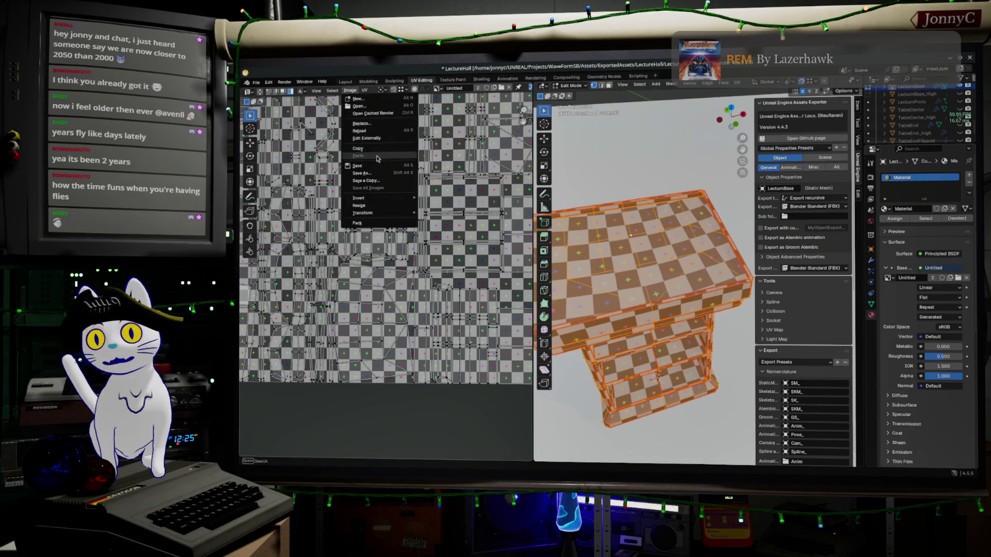
click(318, 92)
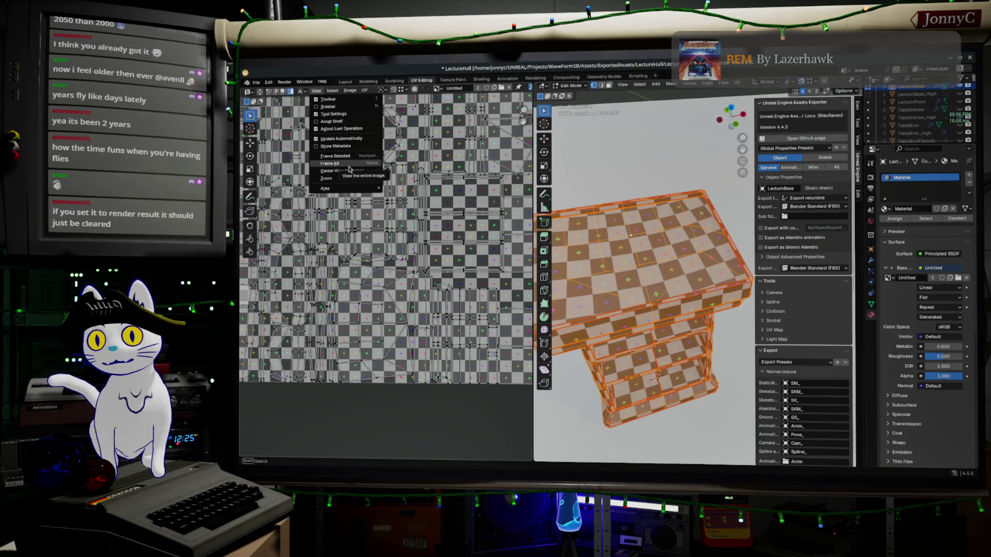
click(349, 166)
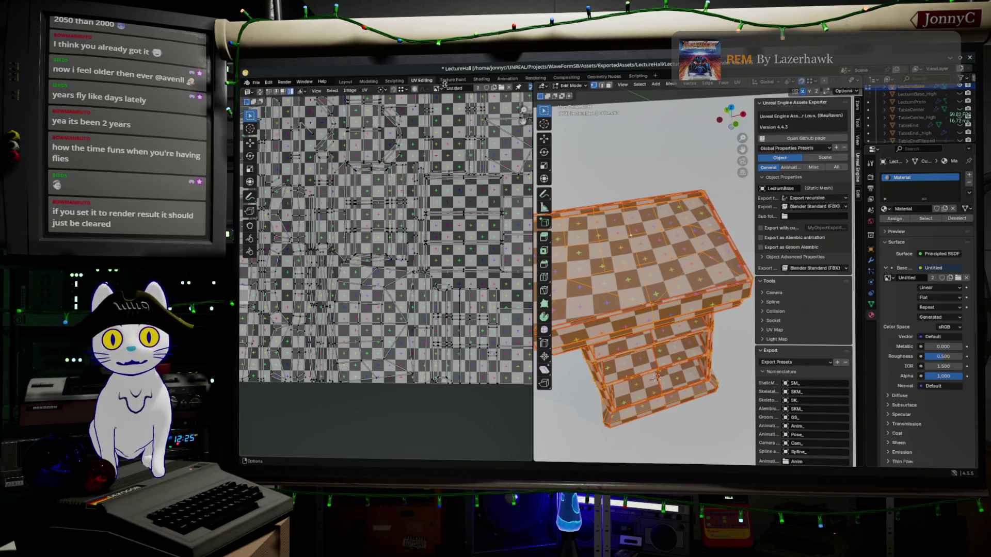
Step: Expand the exporter's Object Advanced Properties, briefly viewing Render Result before returning to the Untitled image
click(438, 89)
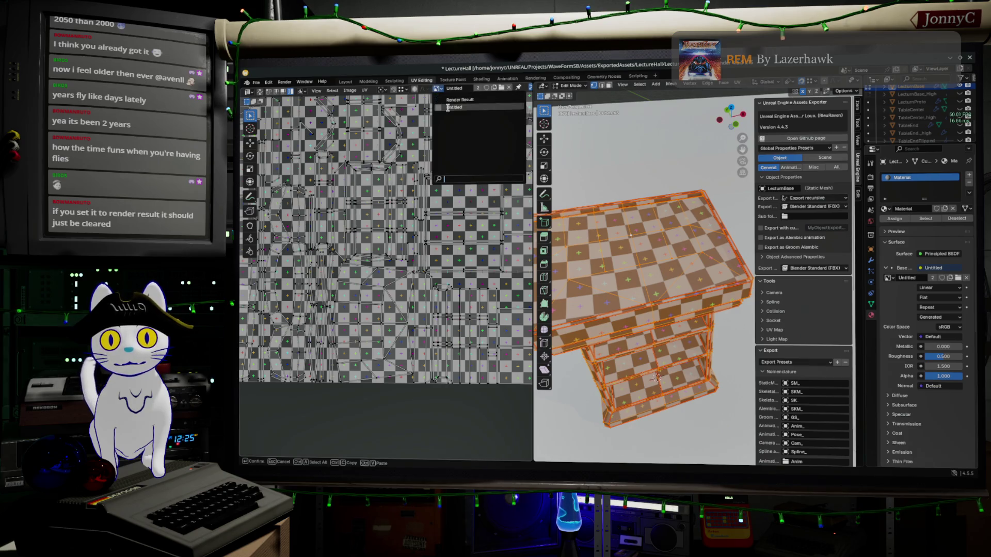
click(450, 101)
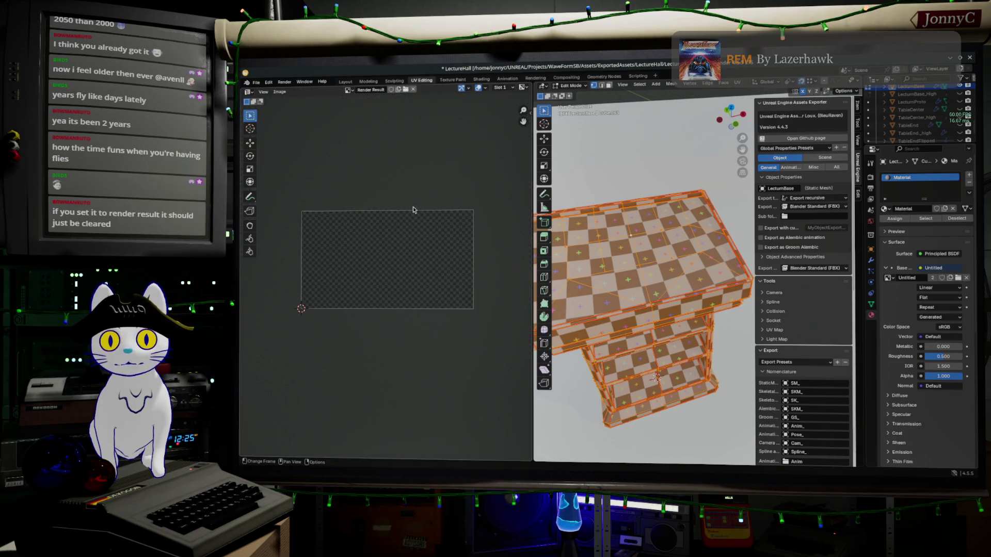
click(795, 256)
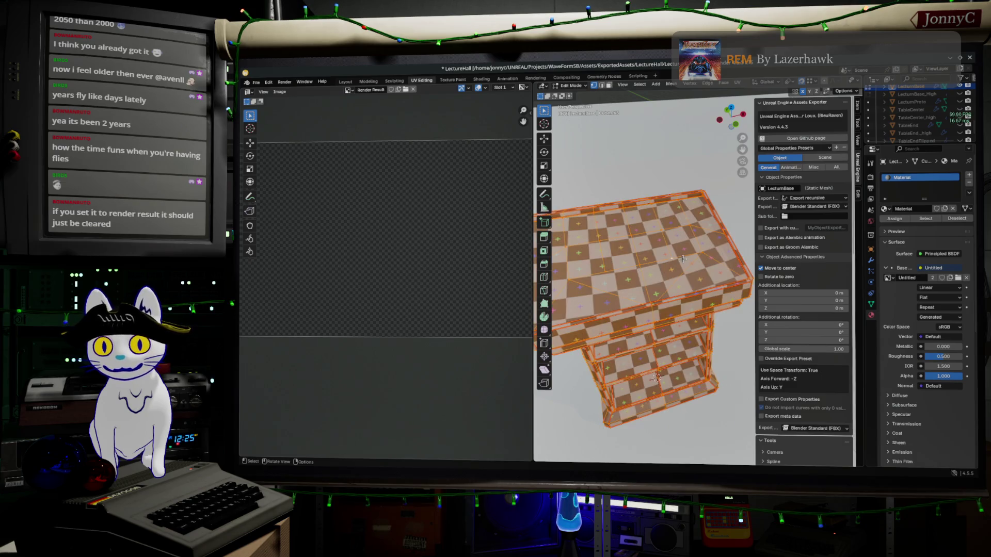
scroll(362, 181, down, 3)
scroll(354, 177, up, 2)
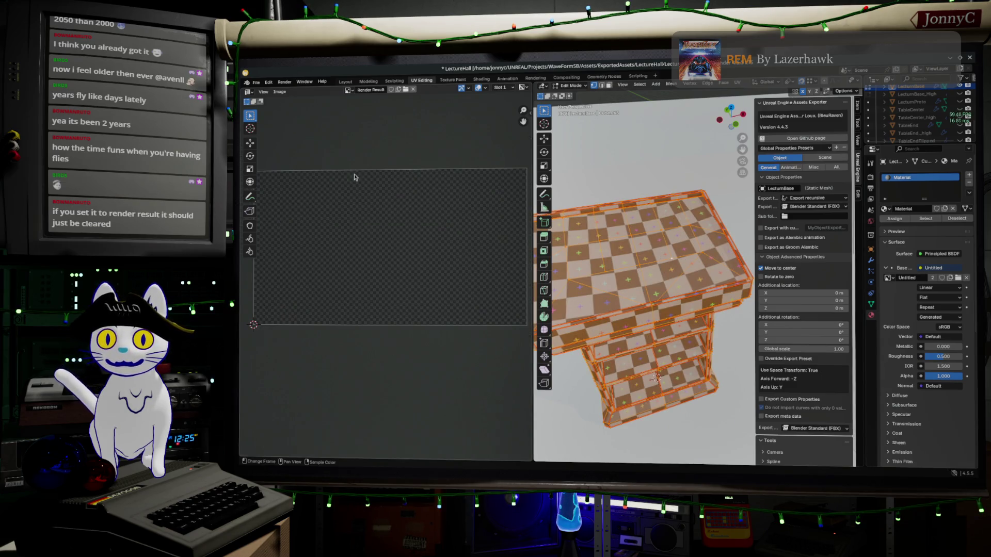
click(348, 91)
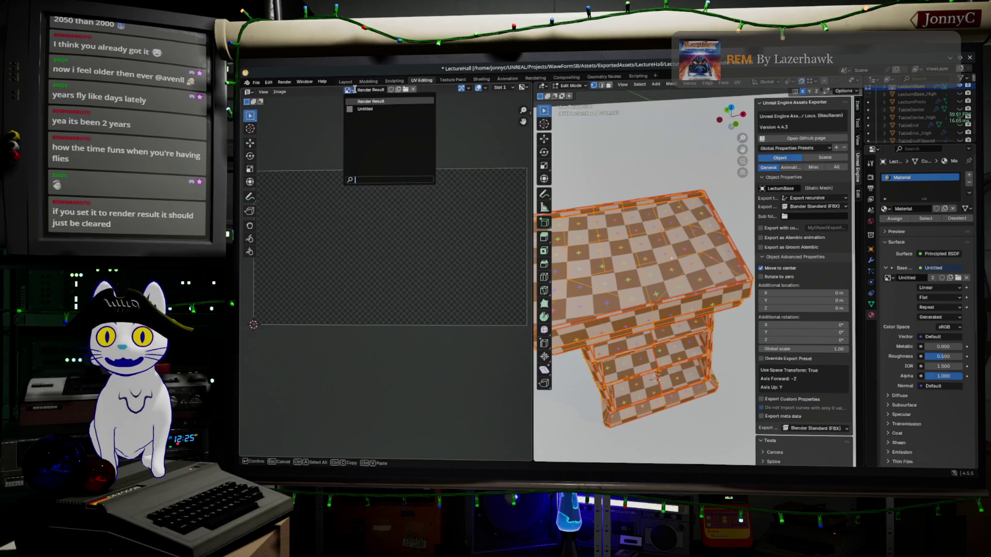
click(362, 109)
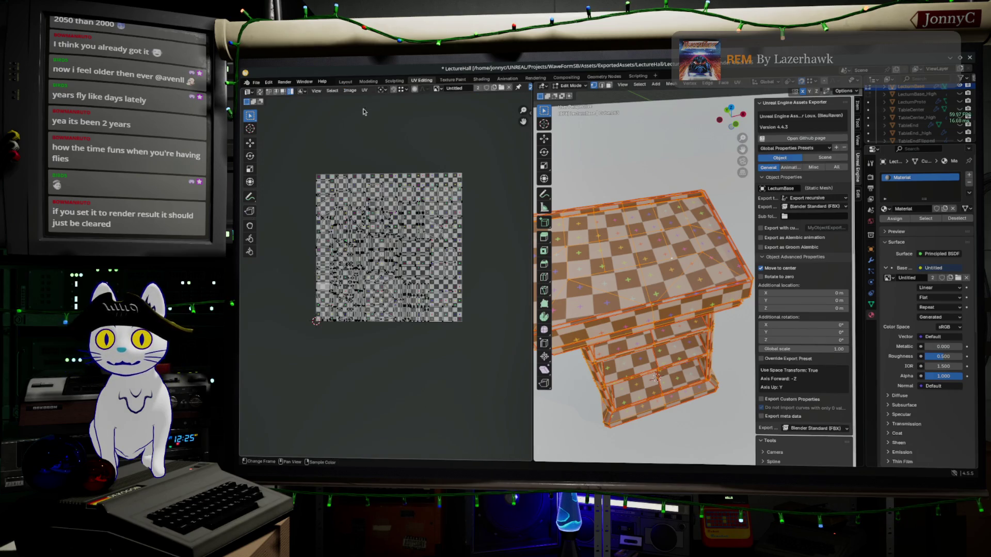
scroll(363, 106, up, 1)
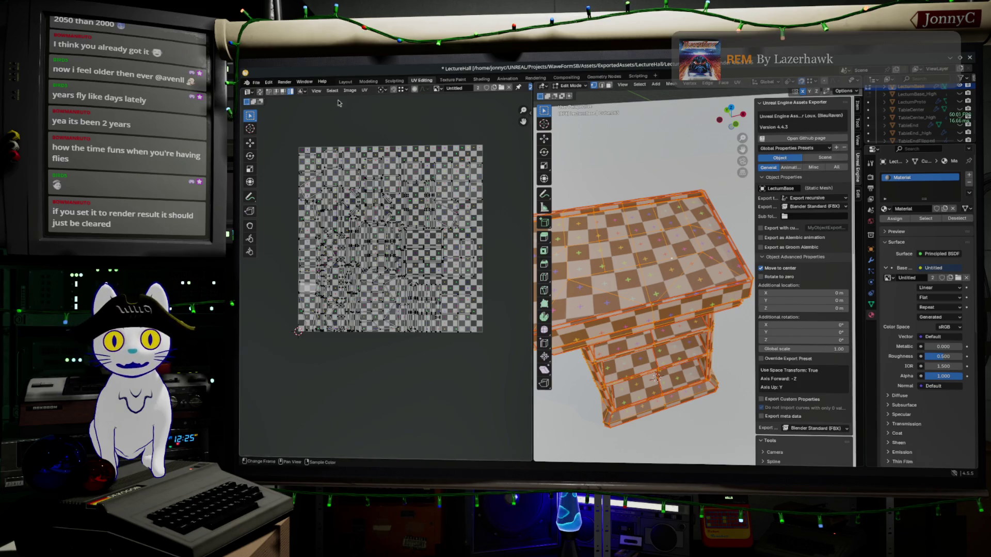
click(948, 58)
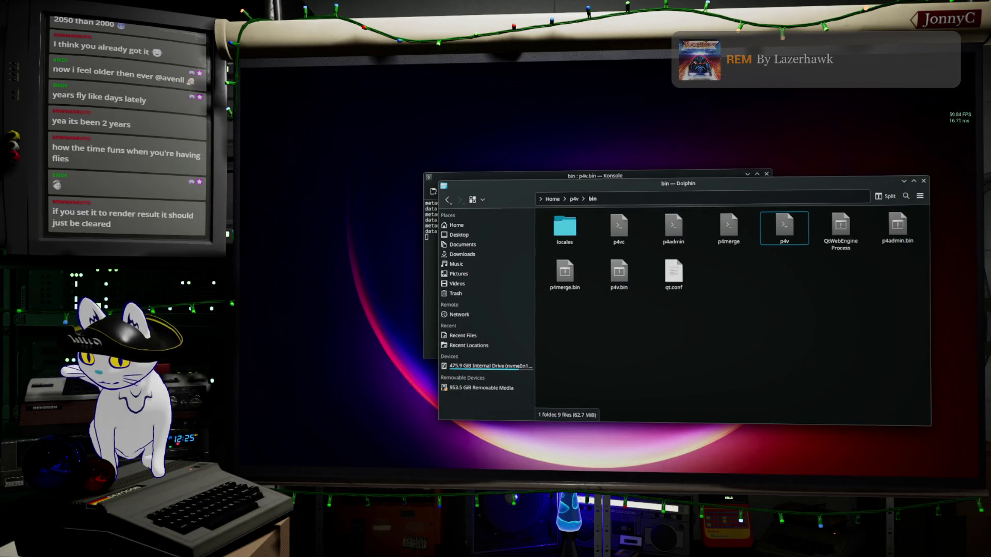
key(alt+Tab)
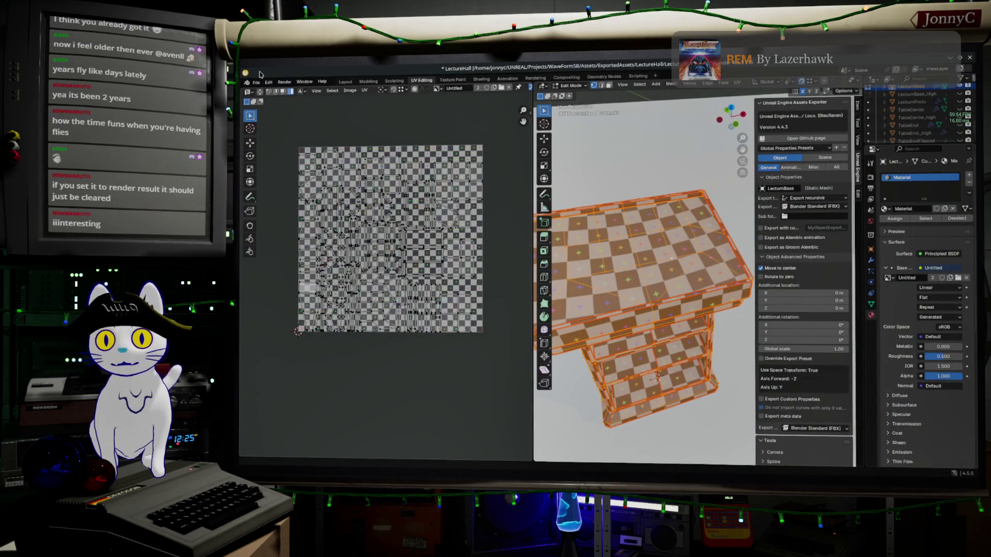
click(256, 82)
click(299, 153)
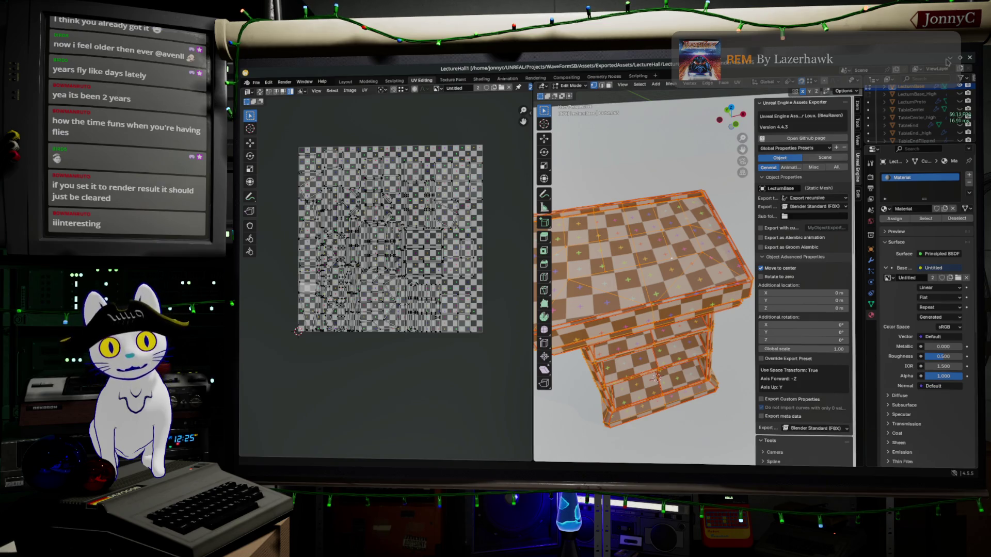
key(grave)
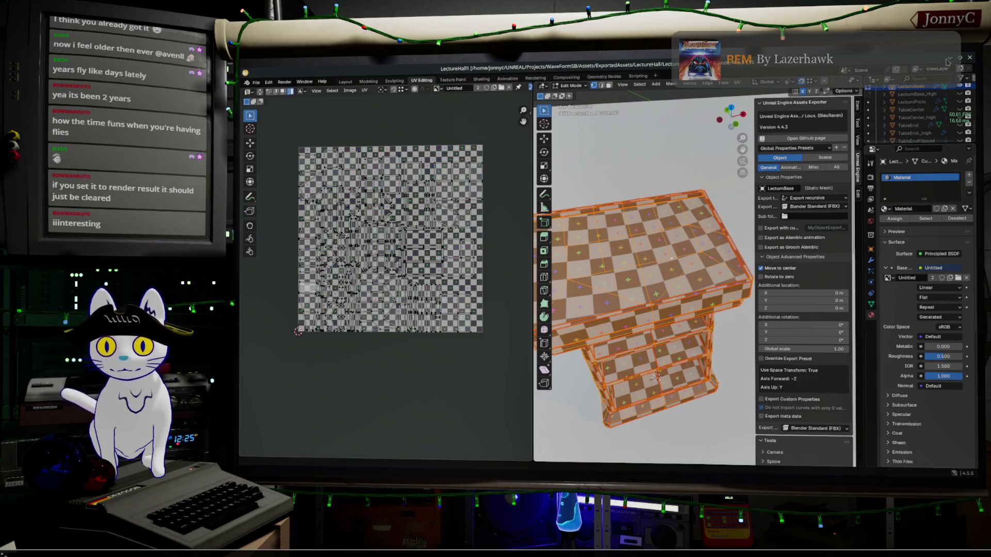
key(Up)
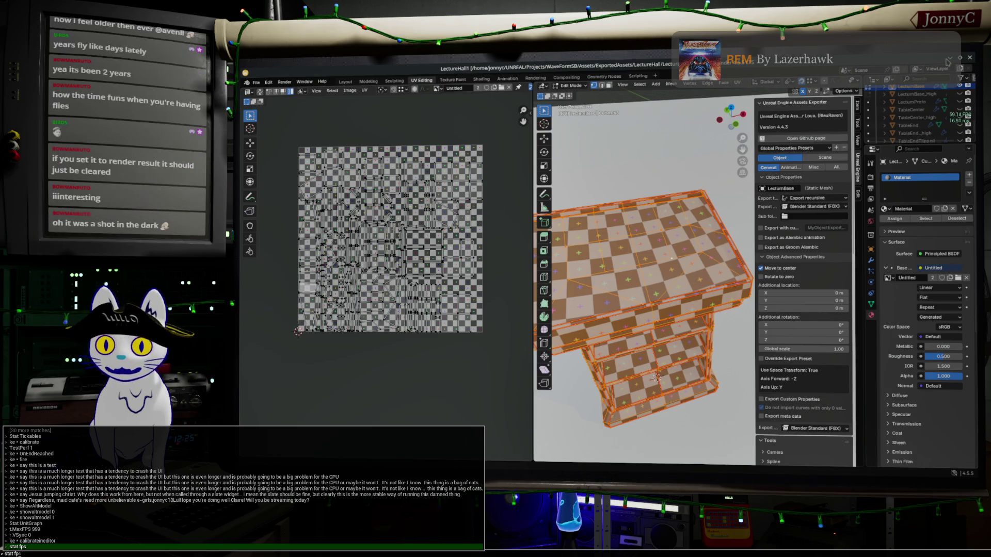
key(BackSpace)
key(BackSpace)
key(BackSpace)
text(none)
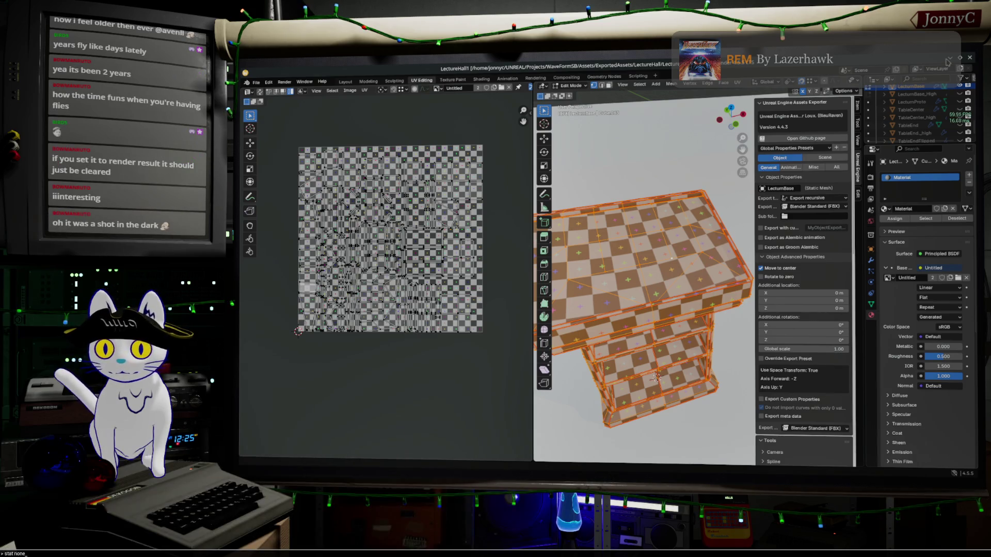
key(Return)
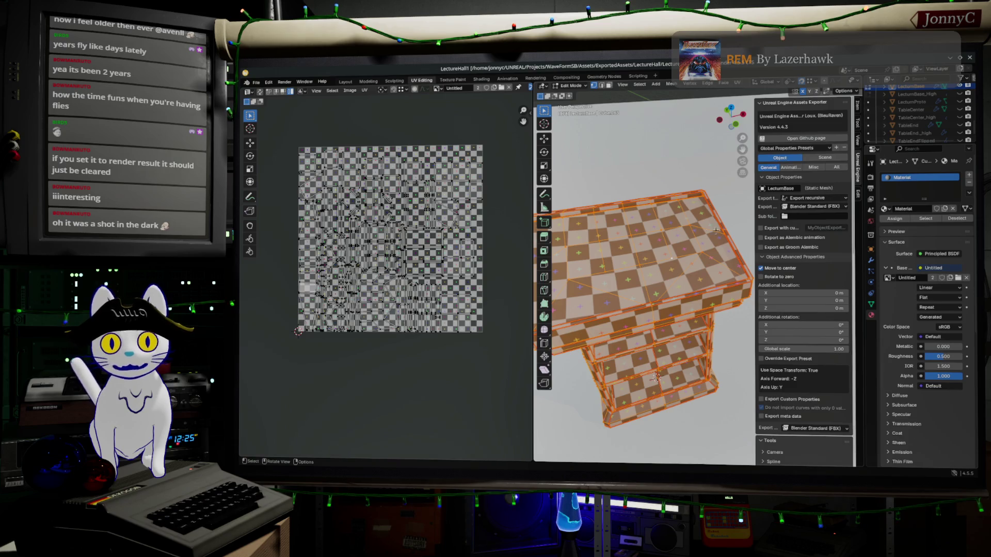
mouse_move(647, 274)
middle_down()
mouse_move(651, 253)
mouse_move(660, 268)
middle_up()
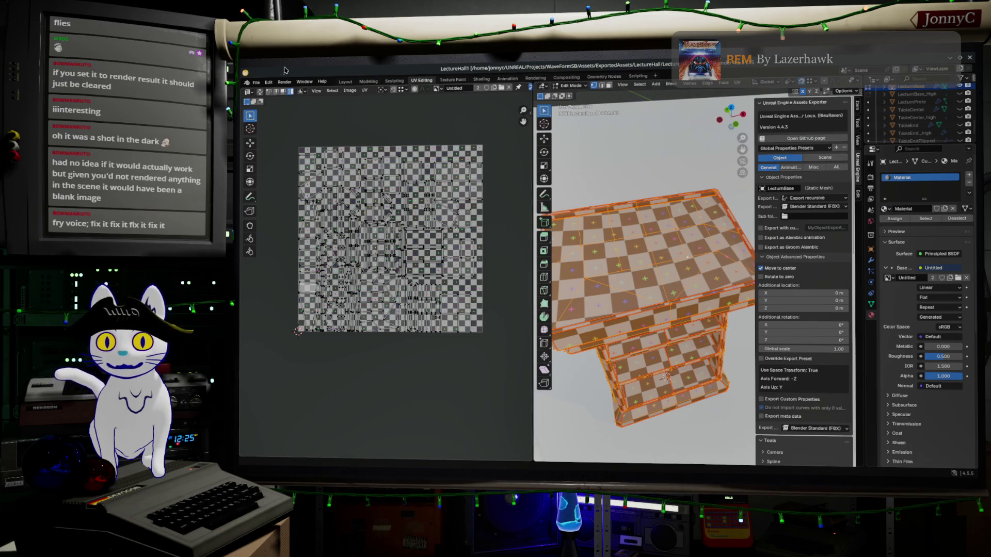
click(268, 86)
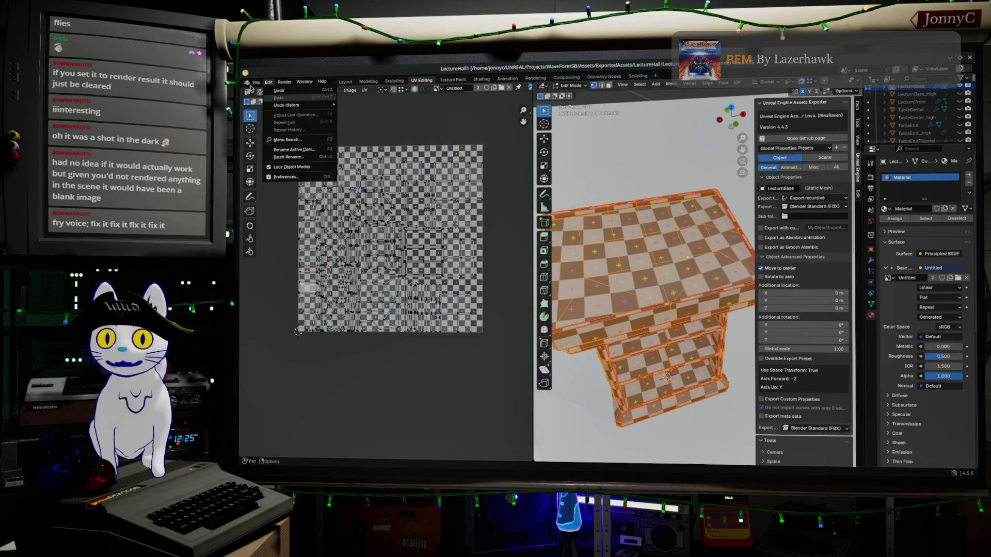
Step: Open ControlRoom.blend from File > Open Recent and enter Edit Mode on the room shell
mouse_move(256, 82)
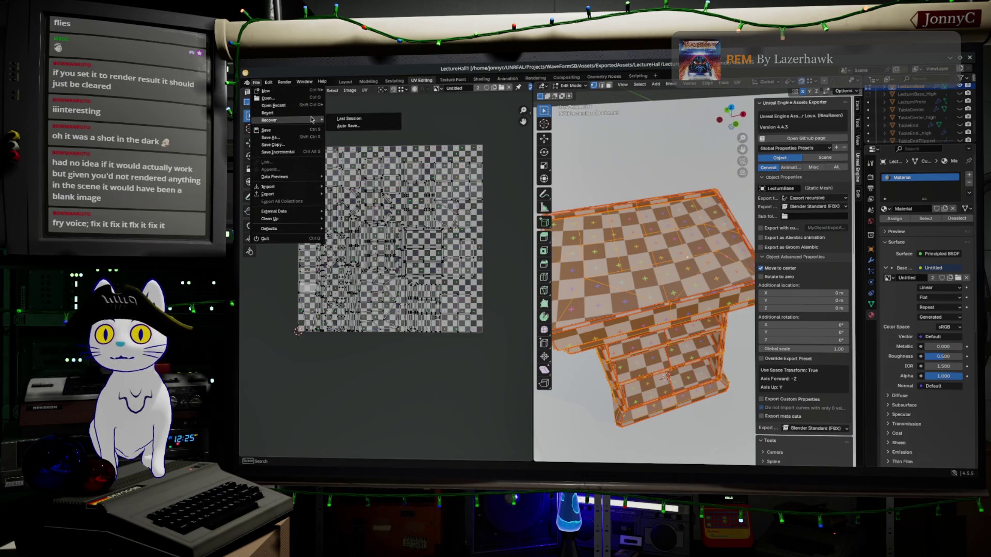
mouse_move(319, 107)
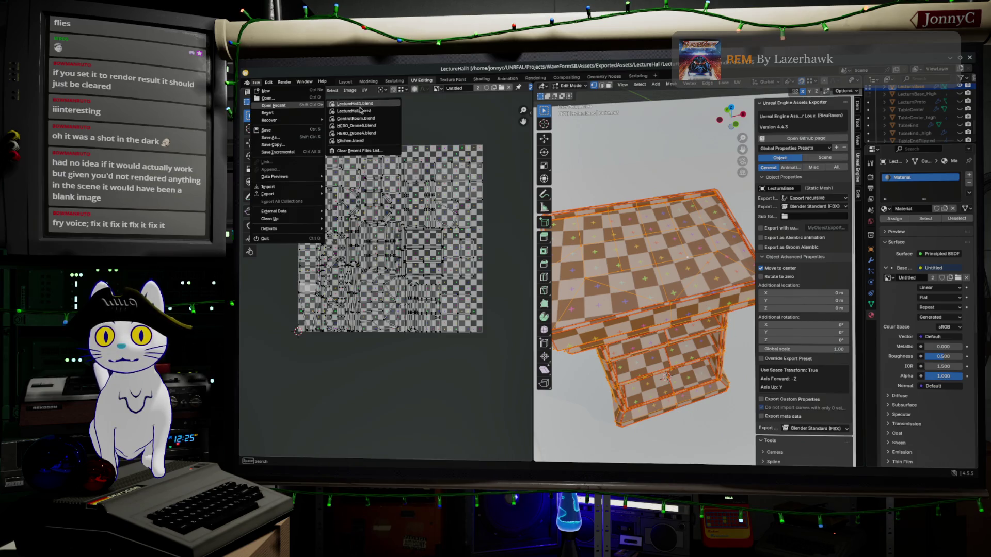
click(384, 121)
middle_drag(511, 261, 556, 285)
key(Tab)
scroll(573, 291, up, 10)
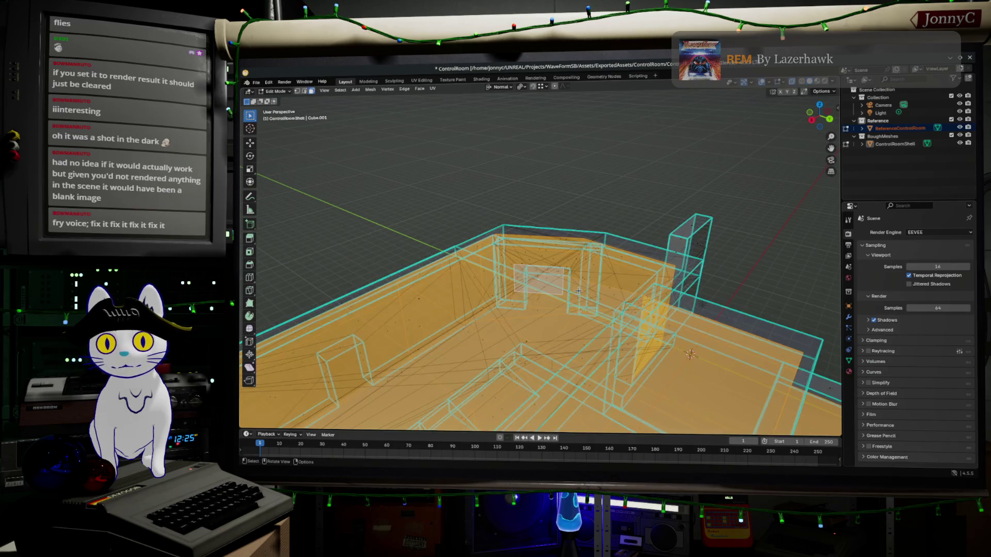
Step: Select the back-wall panel face and recess it about 0.58 m along Y
scroll(574, 283, down, 5)
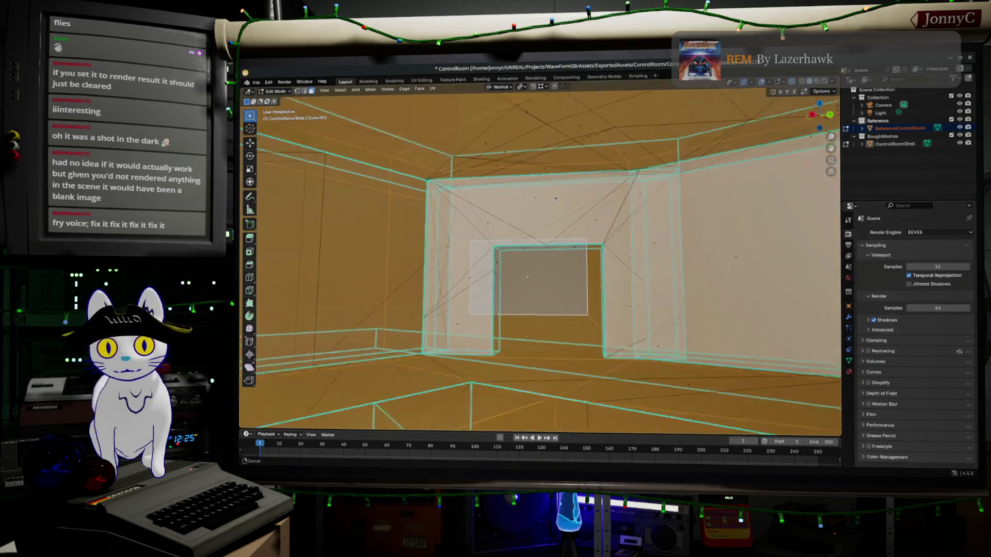
middle_drag(549, 169, 619, 167)
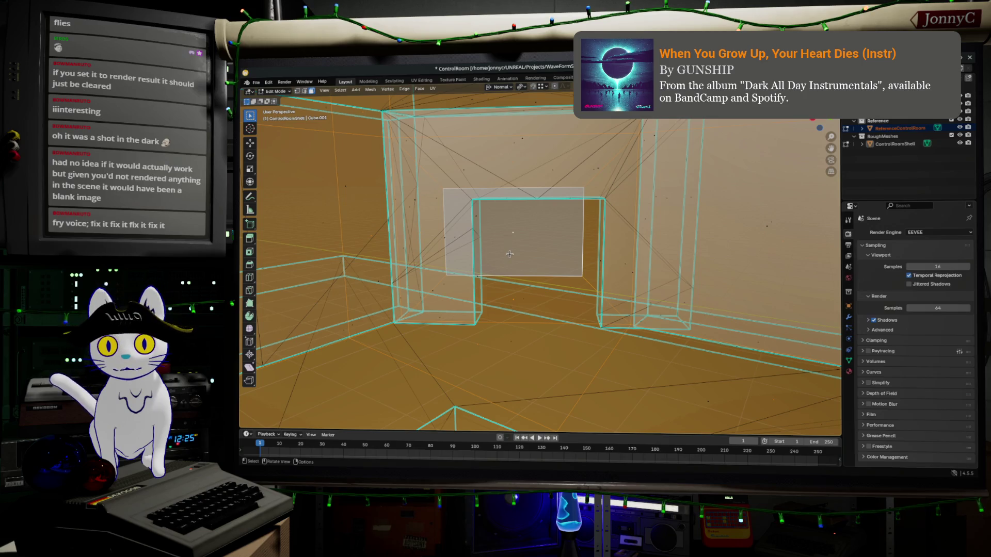
key(g)
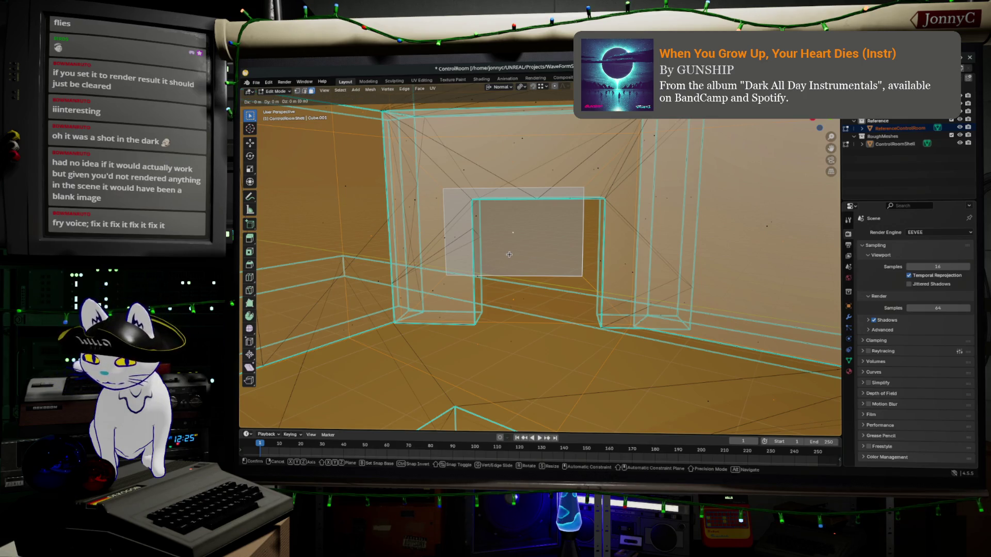
right_click(546, 246)
key(alt+a)
click(519, 235)
key(g)
key(y)
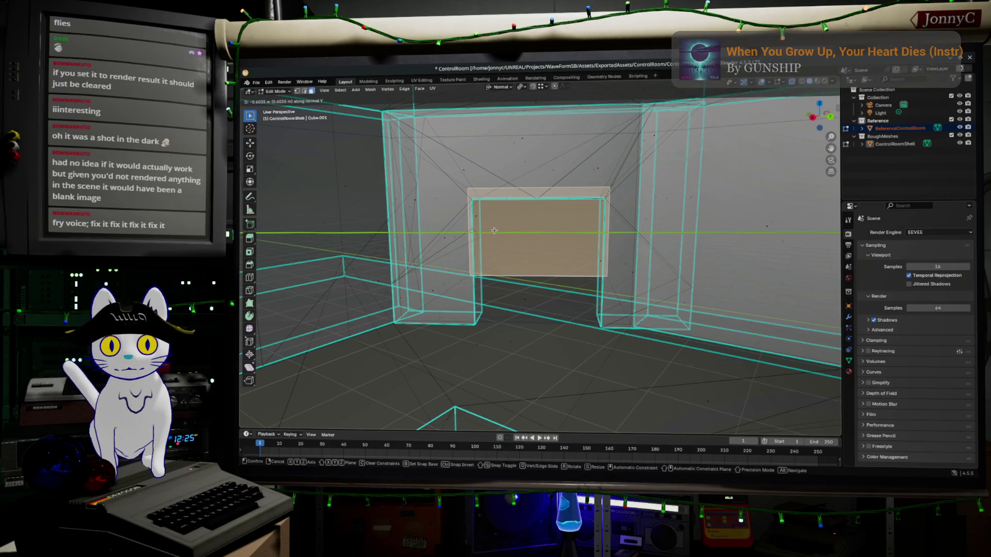
click(494, 230)
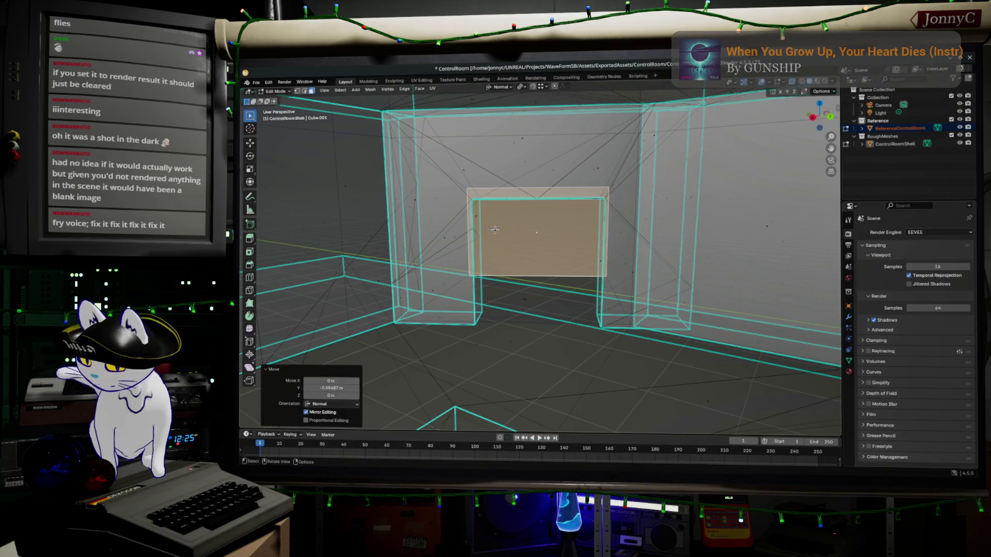
click(494, 230)
Step: Switch to a lit shaded preview and try two more face moves, undoing both
key(z)
click(502, 238)
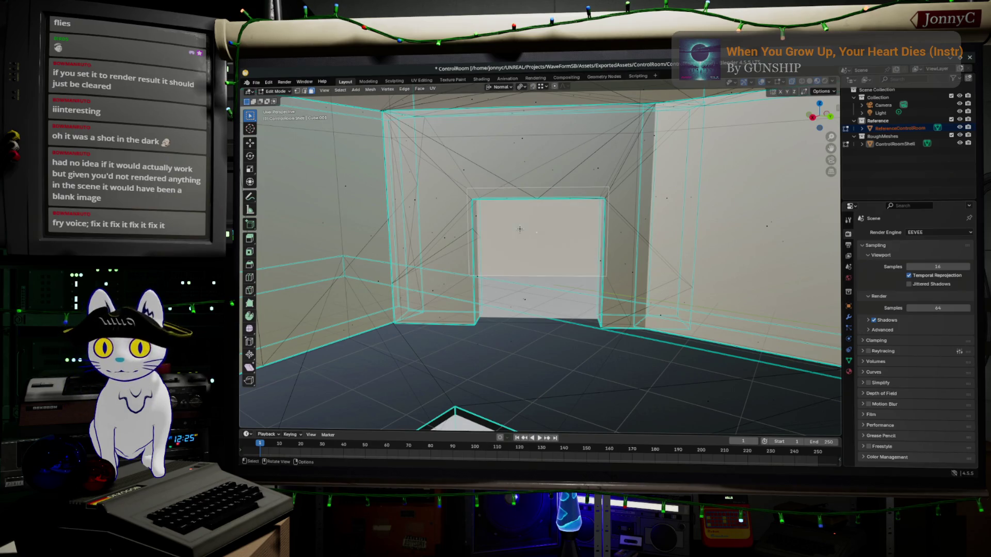
key(g)
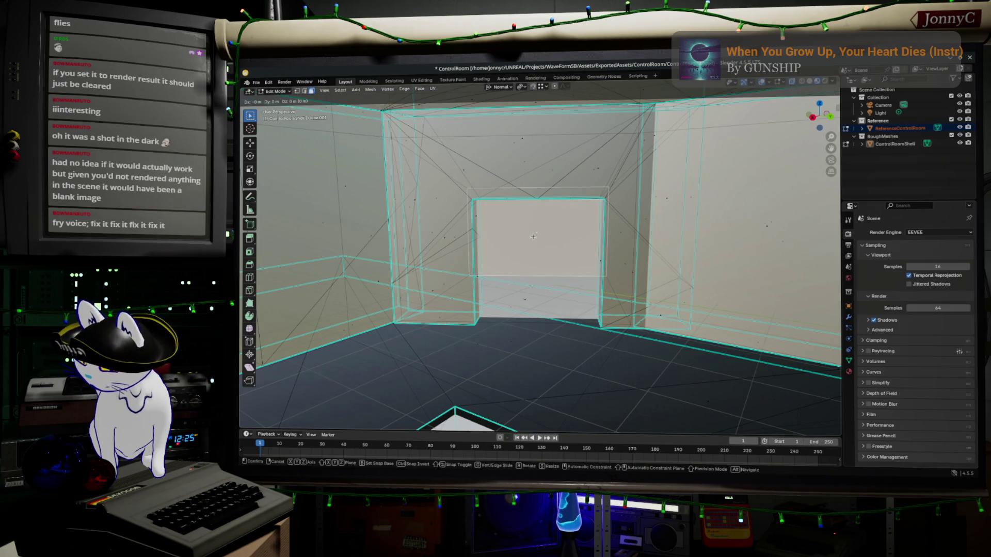
key(y)
click(540, 250)
key(ctrl+z)
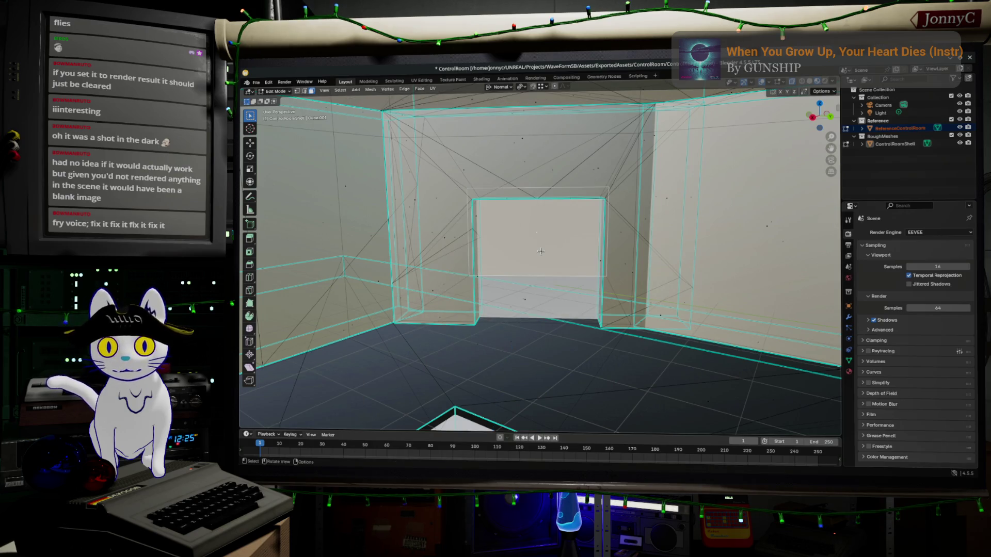
key(g)
key(x)
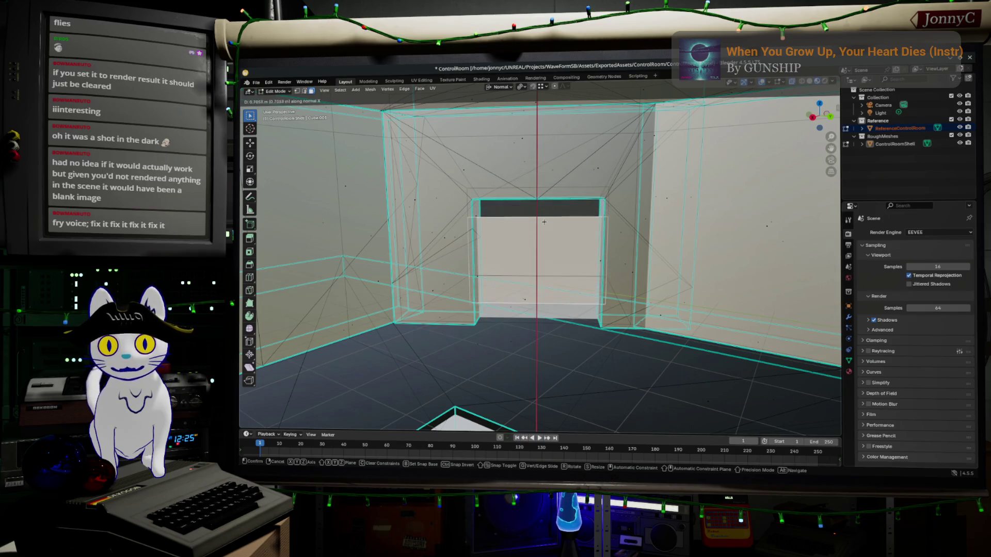
click(544, 202)
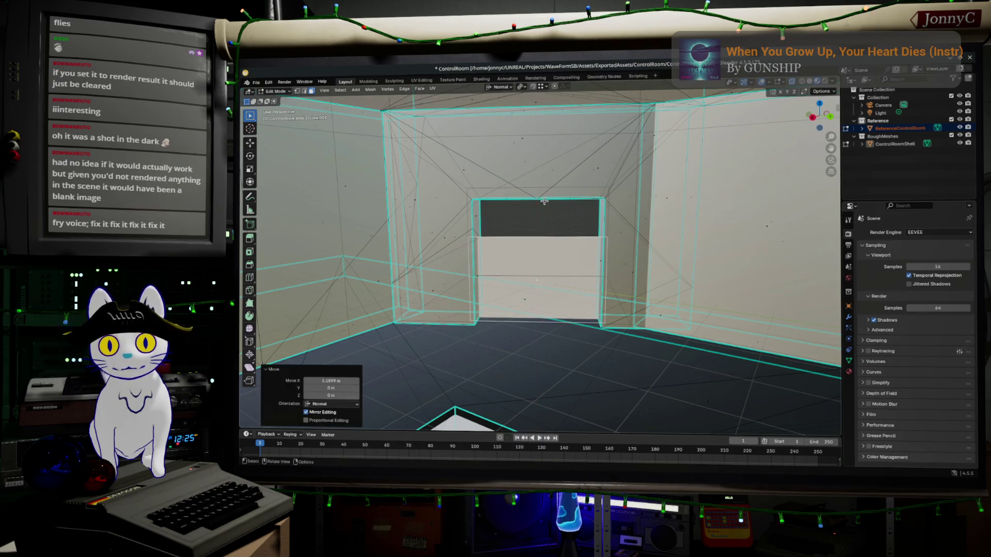
key(ctrl+z)
key(ctrl+z)
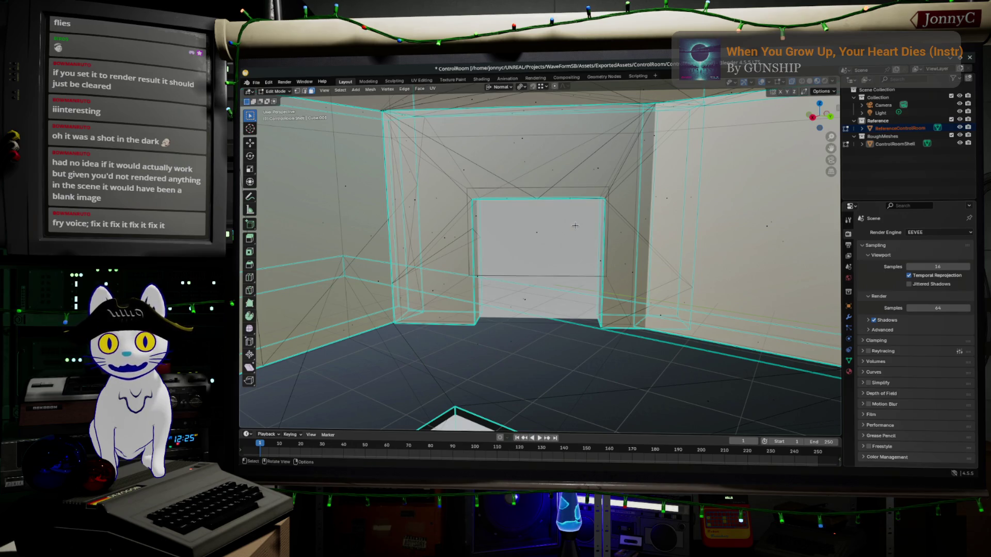
Step: Merge the whole shell's vertices By Distance, removing 4 duplicates
key(a)
key(m)
click(551, 263)
key(alt+a)
Step: Move a small recess edge 1.2254 m along X and zoom out to see the whole shell
click(546, 243)
key(g)
key(x)
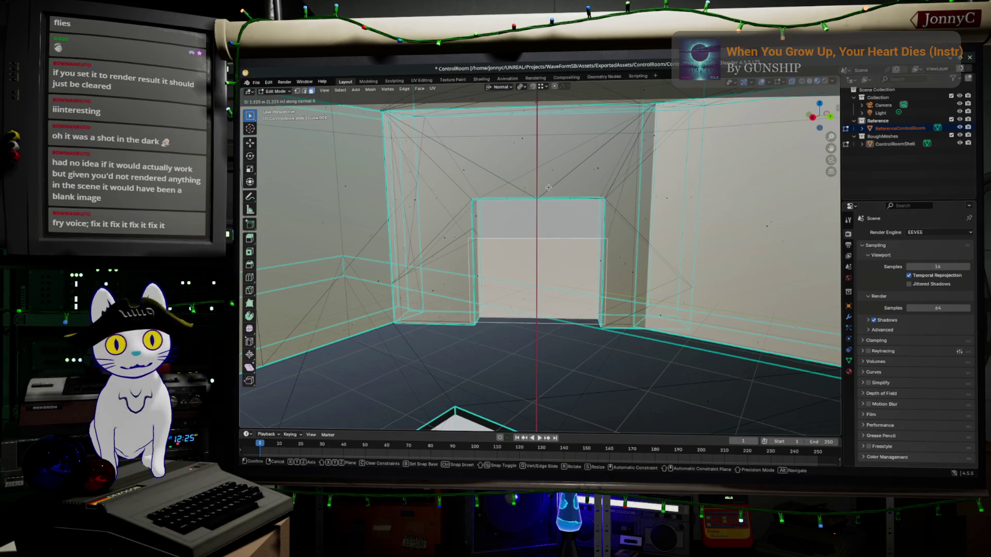
click(548, 188)
mouse_move(639, 166)
middle_down()
mouse_move(645, 196)
mouse_move(712, 283)
mouse_move(684, 316)
mouse_move(823, 121)
middle_up()
click(825, 116)
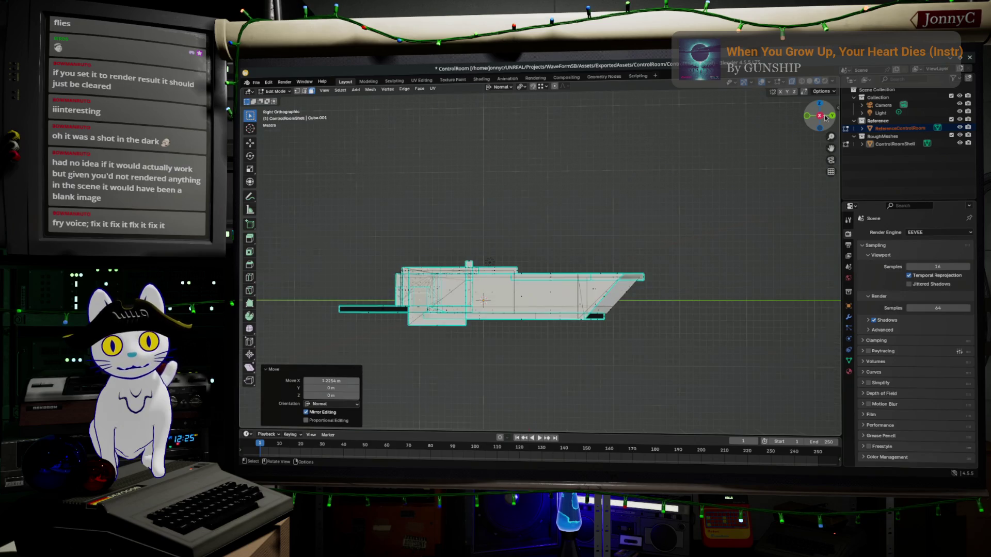
Step: Switch to vertex select and box-select vertices of the shell in the side view
click(304, 91)
click(297, 92)
mouse_move(319, 187)
mouse_down()
mouse_move(630, 288)
mouse_move(754, 289)
mouse_move(739, 291)
mouse_up()
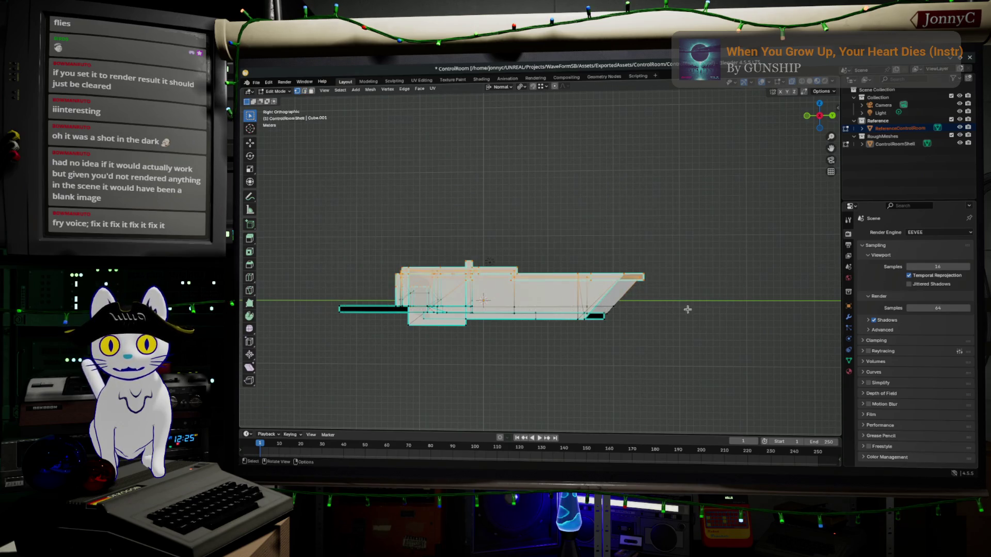
scroll(687, 310, up, 2)
drag(581, 305, 671, 337)
mouse_move(410, 316)
mouse_down()
mouse_move(516, 330)
mouse_move(495, 315)
mouse_move(503, 334)
mouse_up()
scroll(691, 384, up, 2)
Step: Go back to editing the ControlRoomShell mesh and hide the Reference collection
key(alt+q)
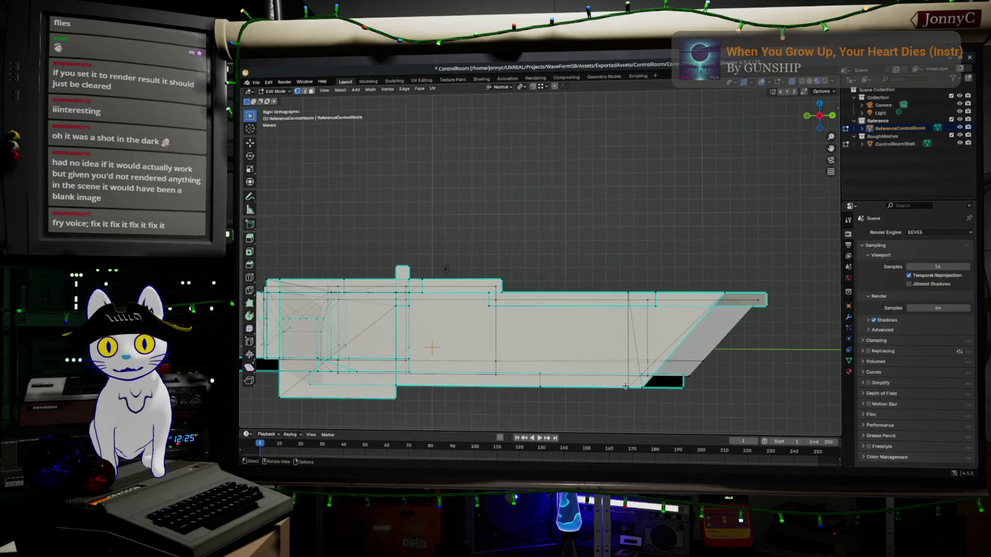
scroll(625, 388, down, 2)
key(Tab)
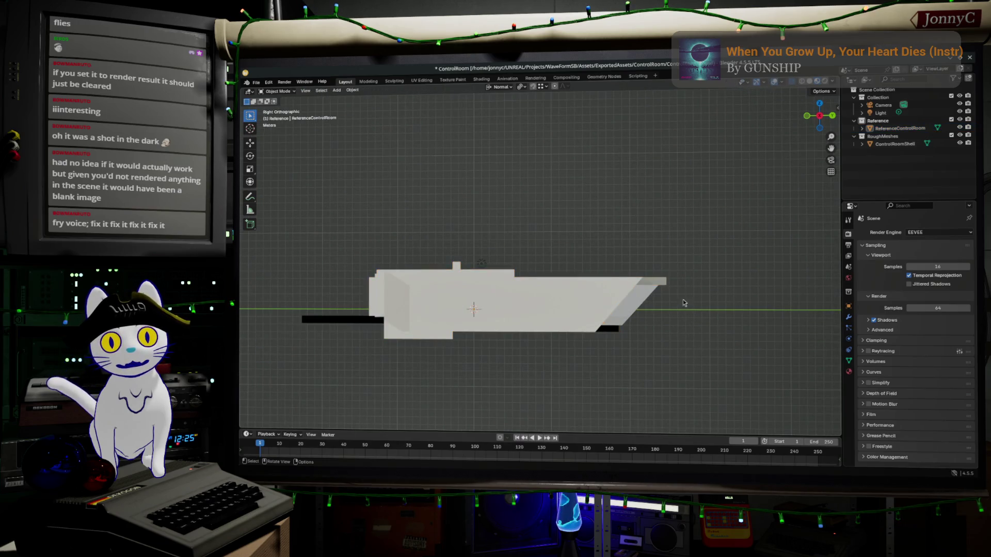
click(623, 297)
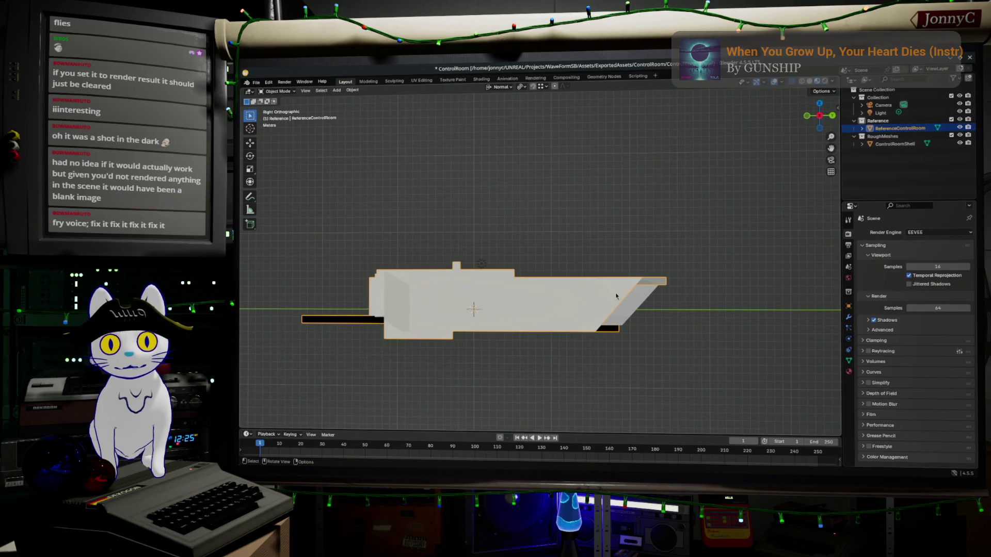
click(597, 301)
key(Tab)
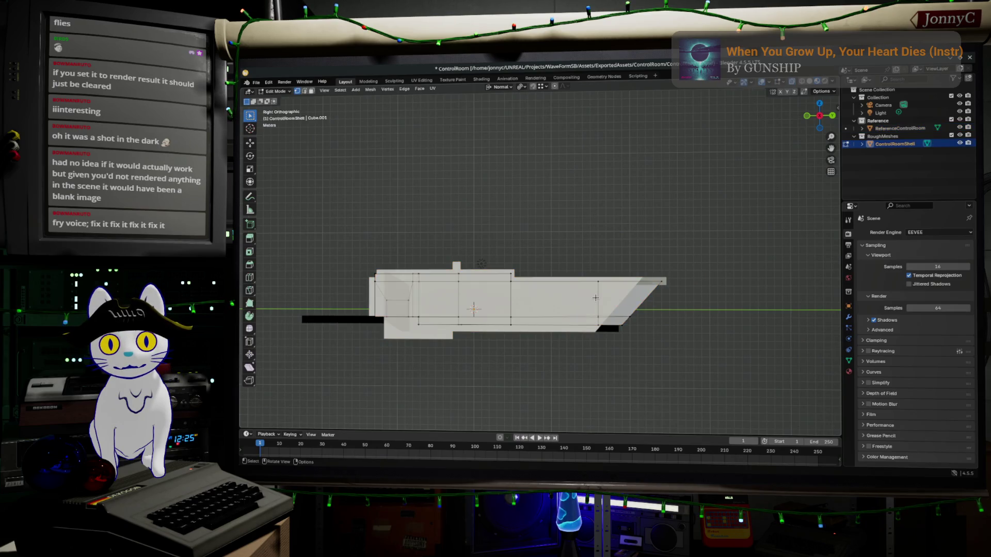
click(959, 122)
Step: Box-select the shell's bottom edges, including the left block's bottom edge
scroll(609, 371, up, 1)
mouse_move(691, 374)
mouse_down()
mouse_move(364, 327)
mouse_move(362, 338)
mouse_move(691, 400)
mouse_up()
shift+drag(310, 321, 427, 350)
scroll(446, 349, down, 2)
mouse_move(466, 349)
middle_down()
mouse_move(487, 281)
mouse_move(648, 320)
middle_up()
shift+click(656, 315)
middle_drag(651, 313, 628, 355)
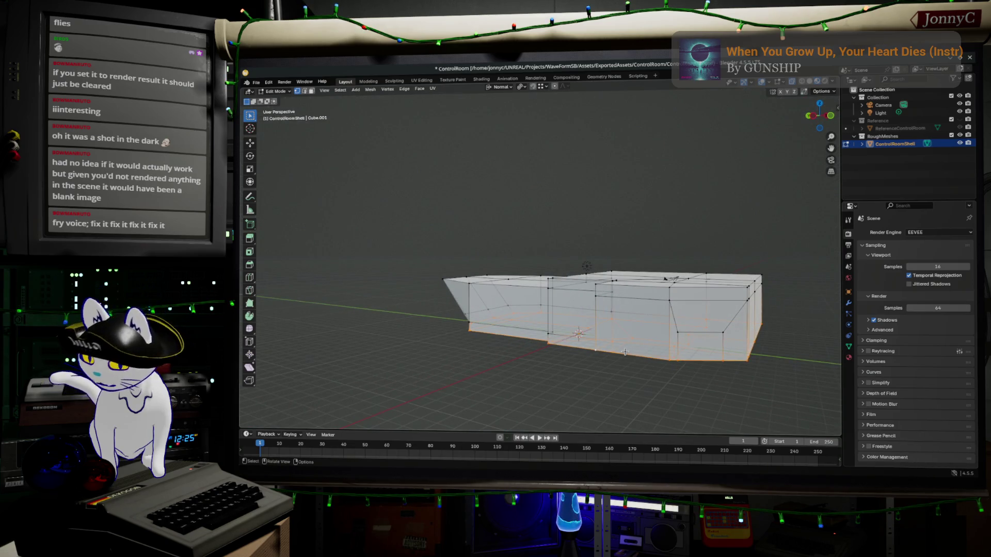
Step: Duplicate the bottom edges in place and separate them into ControlRoomShell.001
key(g)
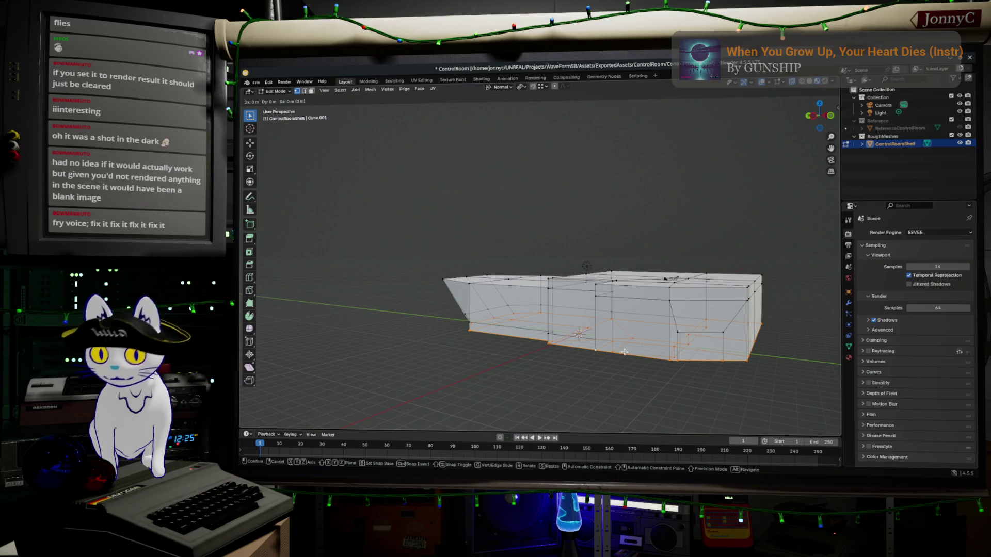
right_click(625, 352)
key(p)
click(625, 353)
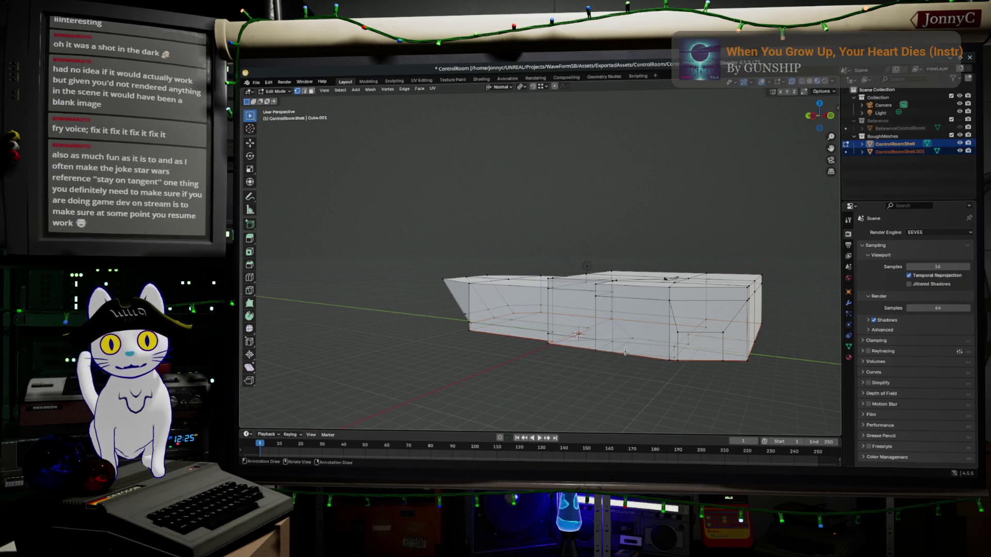
Step: Select three vertices on the shell's underside
middle_drag(625, 353, 604, 392)
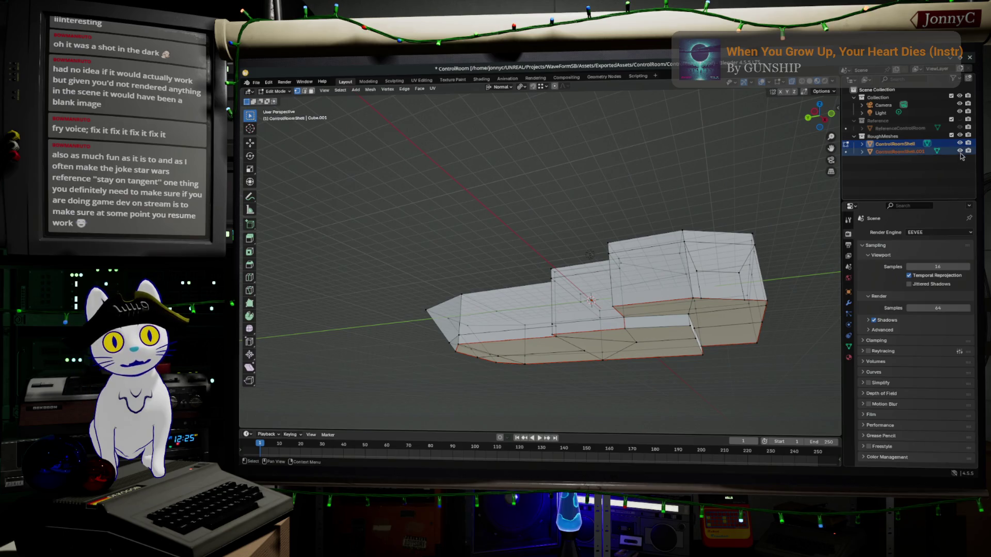
middle_drag(491, 356, 416, 365)
click(439, 362)
shift+click(548, 377)
shift+click(619, 363)
middle_drag(665, 366, 610, 385)
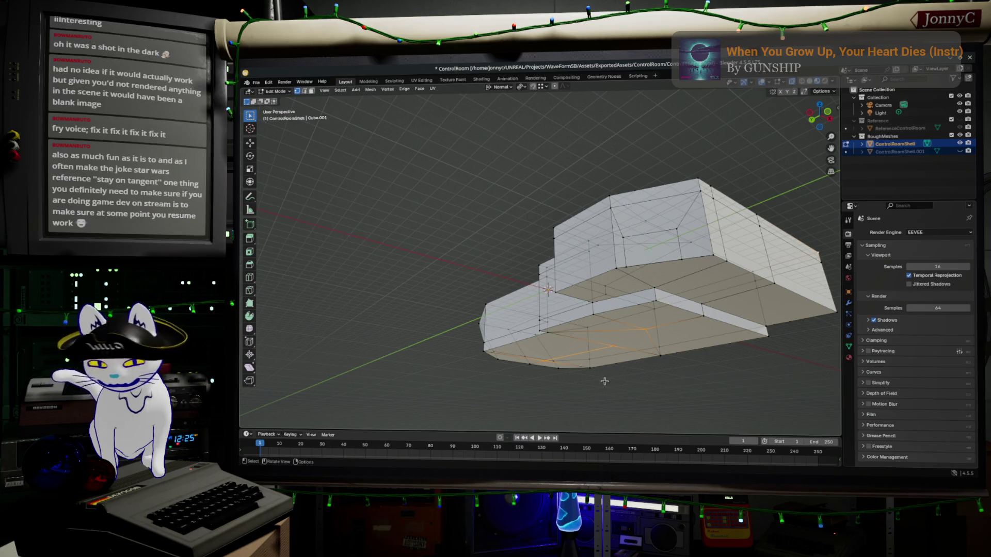
Step: Add the bottom ledge's edges and vertices to the selection, then bring up the Delete menu
middle_drag(682, 323, 686, 278)
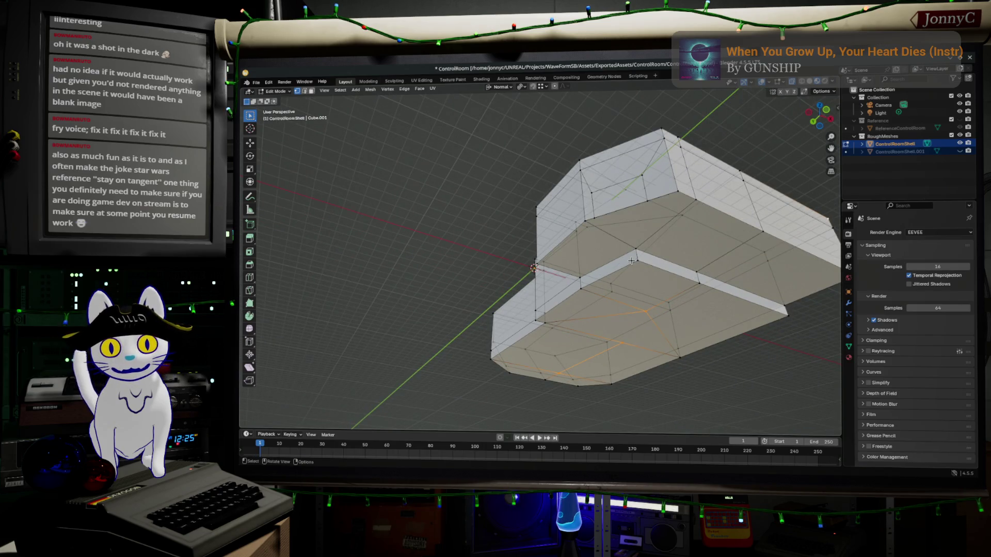
click(667, 266)
click(703, 281)
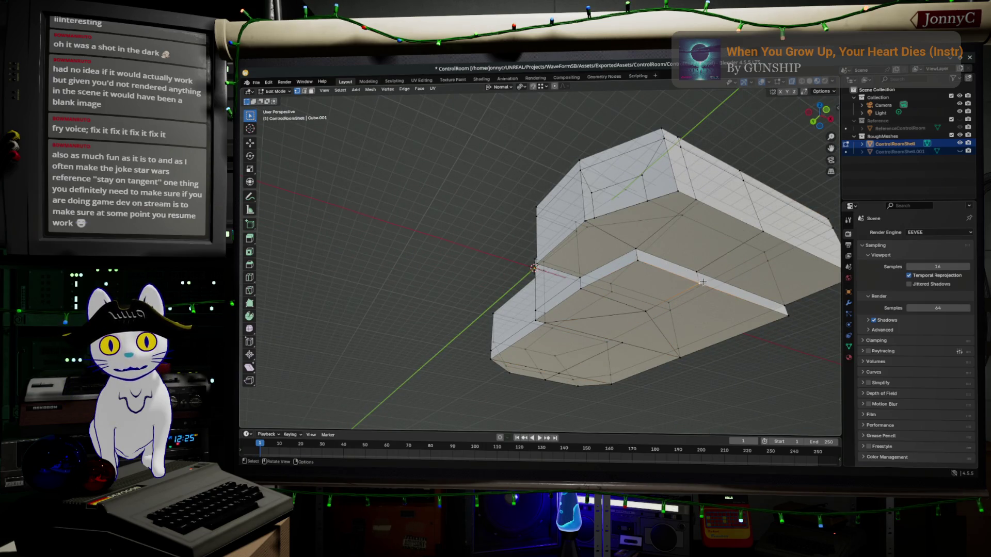
shift+click(636, 258)
shift+click(700, 271)
shift+click(630, 335)
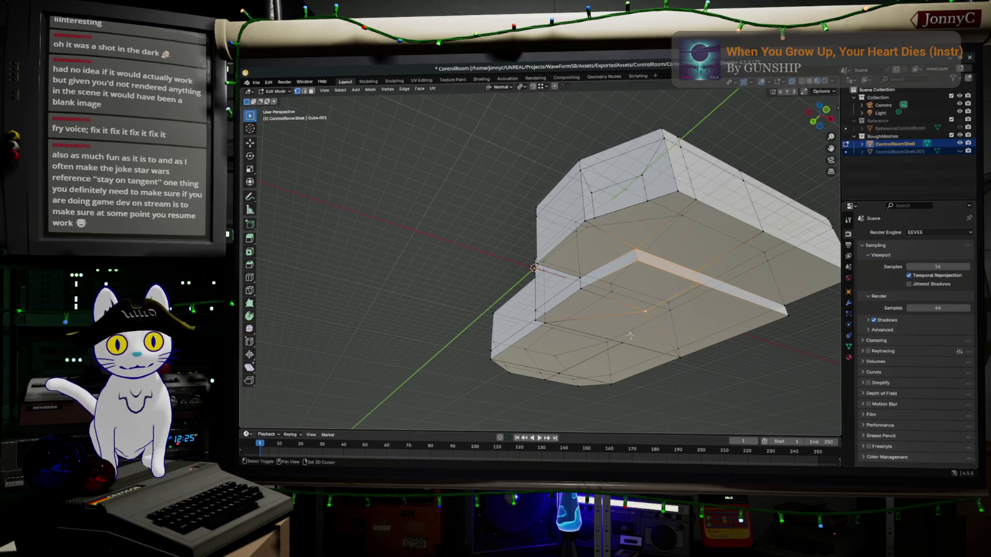
shift+click(623, 346)
shift+click(568, 370)
mouse_move(568, 369)
middle_down()
mouse_move(634, 334)
mouse_move(647, 283)
middle_up()
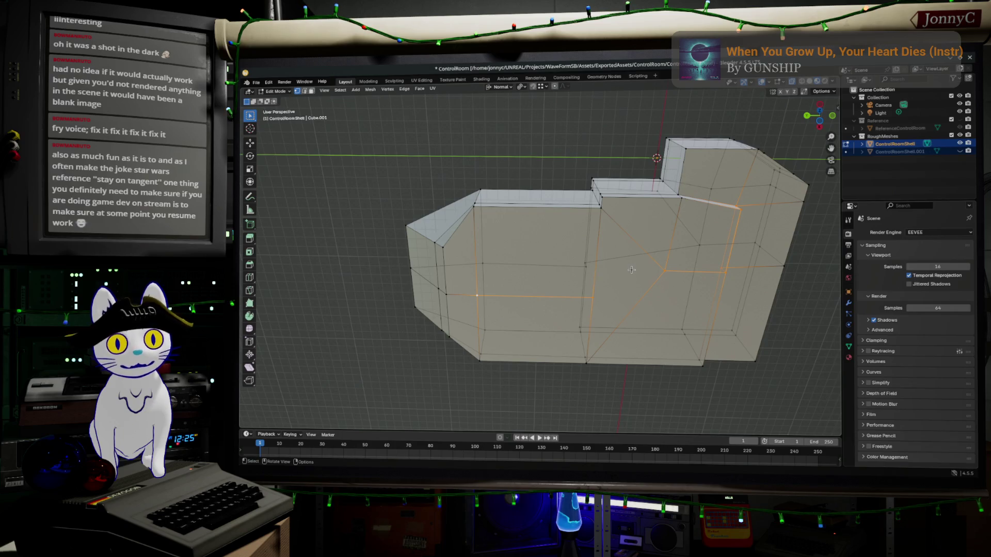
middle_drag(631, 270, 605, 279)
key(x)
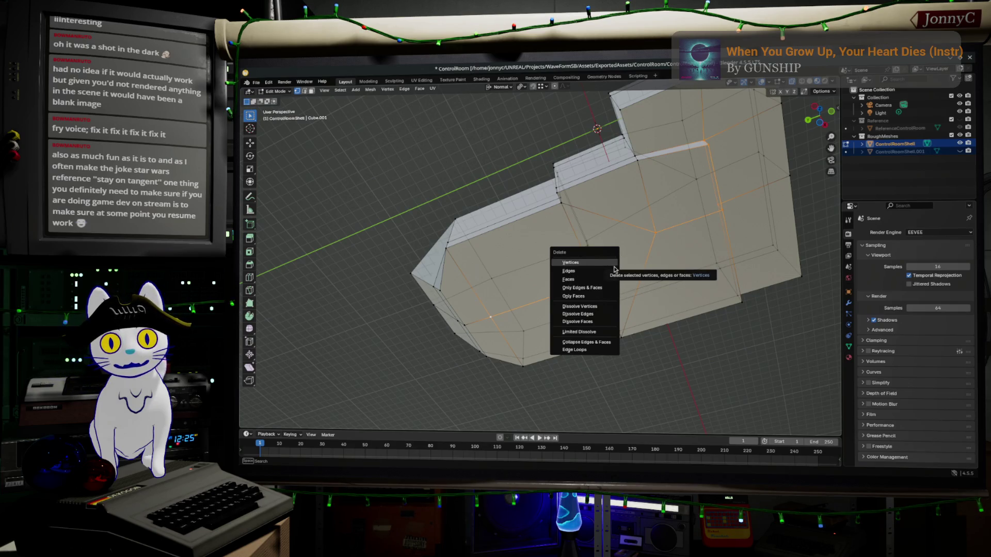
Step: Delete the marked vertices, then toggle ControlRoomShell and ControlRoomShell.001 visibility to compare them
click(614, 263)
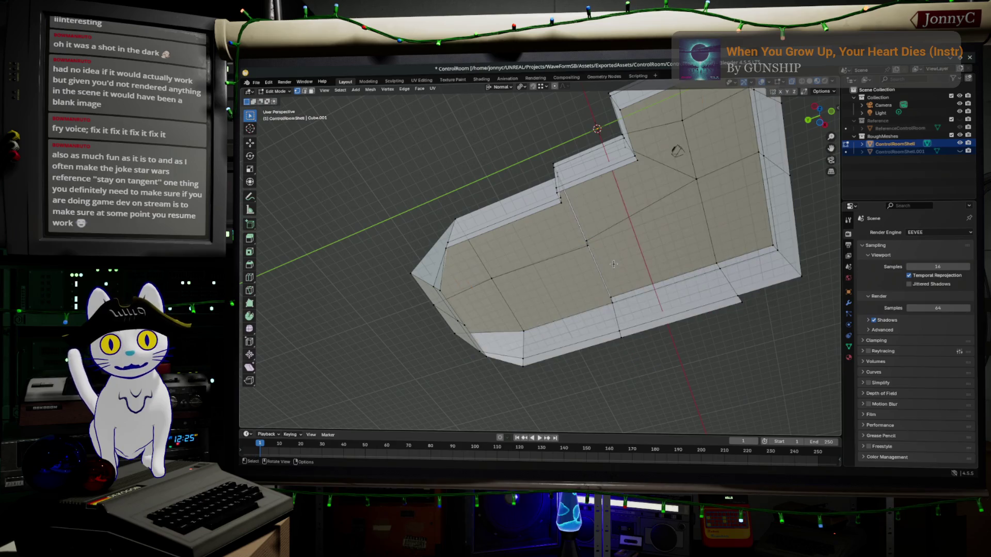
middle_drag(683, 266, 713, 314)
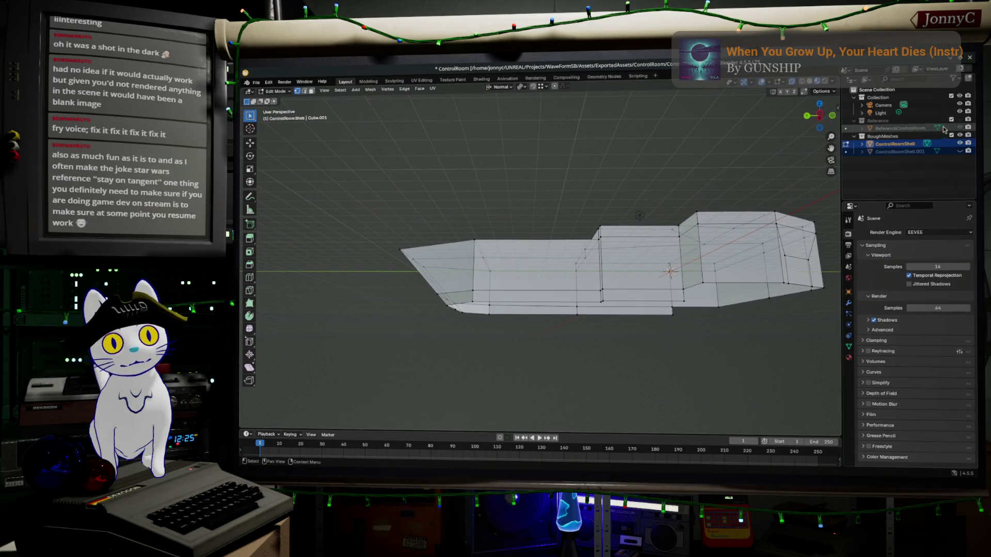
click(960, 143)
click(960, 150)
mouse_move(712, 268)
middle_down()
mouse_move(717, 300)
mouse_move(723, 258)
mouse_move(691, 272)
mouse_move(690, 259)
mouse_move(680, 301)
mouse_move(655, 284)
middle_up()
click(960, 143)
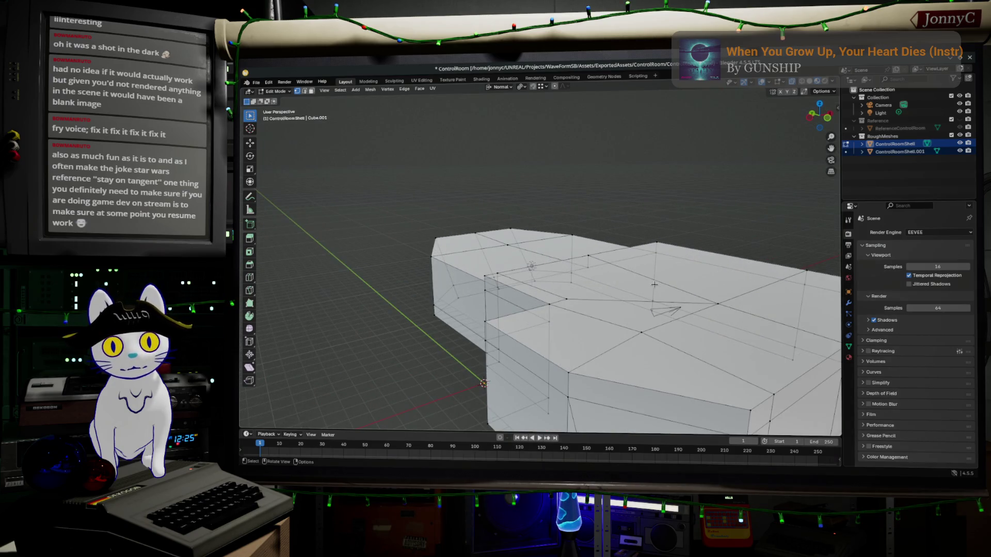
Step: Return to Edit Mode on the shell and move the view inside the room
key(Tab)
mouse_move(654, 285)
middle_down()
mouse_move(659, 258)
mouse_move(631, 277)
mouse_move(764, 342)
mouse_move(814, 350)
mouse_move(792, 325)
middle_up()
key(Tab)
ctrl+middle_drag(686, 360, 536, 227)
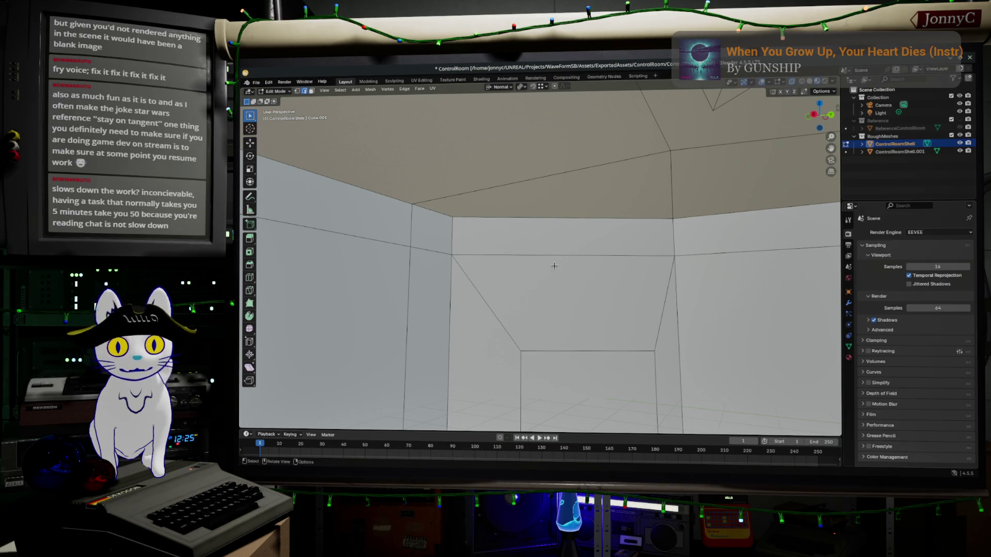
Step: Delete the floor ledge's bottom edge and try a Z move, undoing it
mouse_move(613, 298)
middle_down()
mouse_move(589, 251)
mouse_move(586, 381)
middle_up()
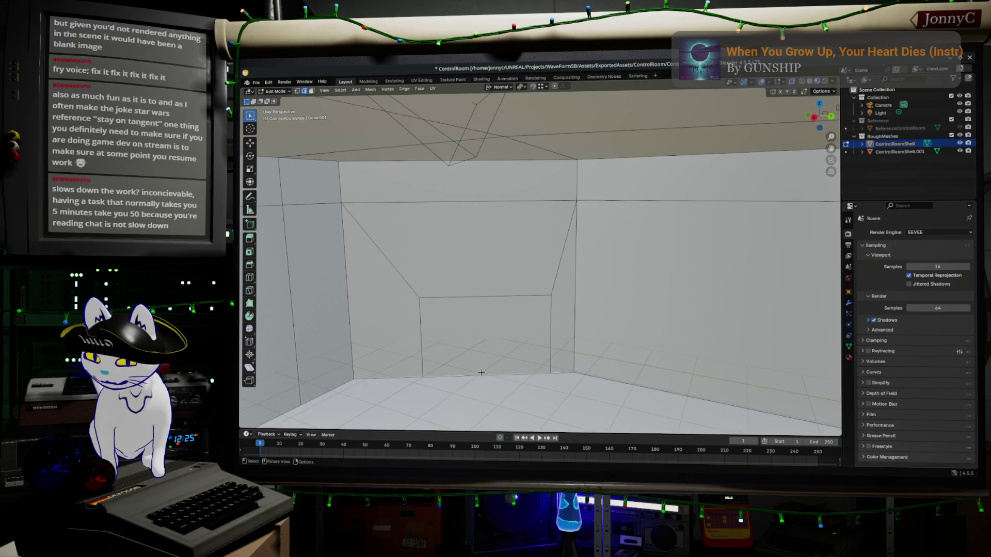
key(x)
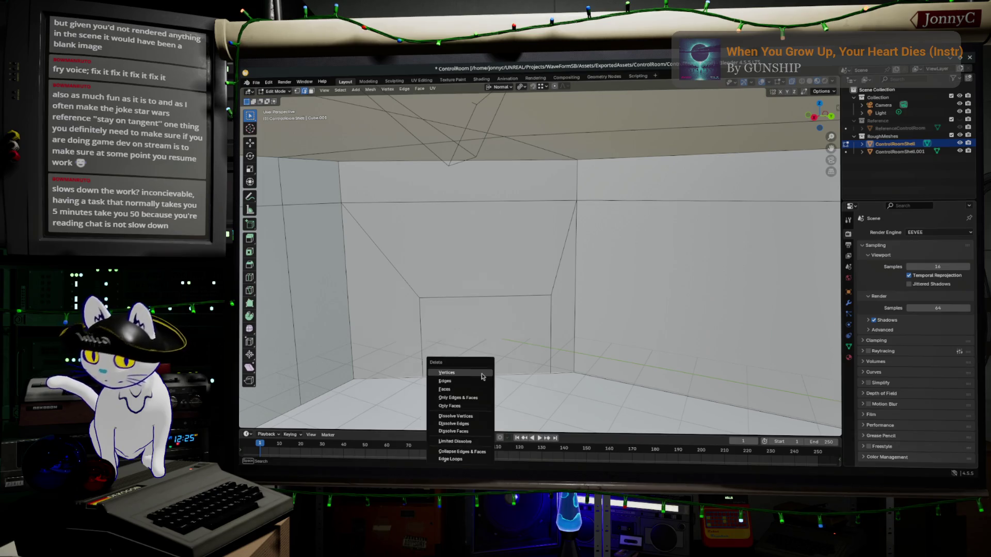
click(483, 382)
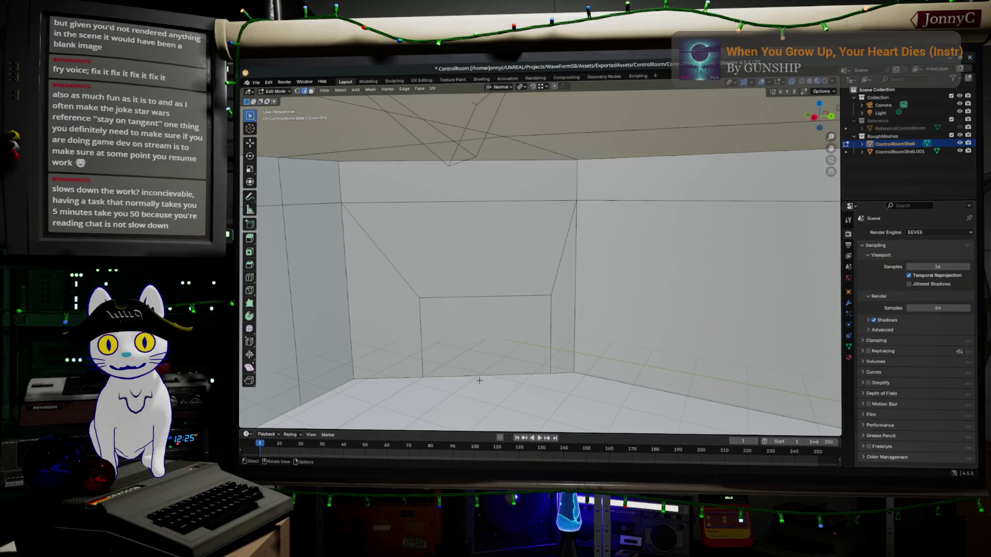
key(g)
key(z)
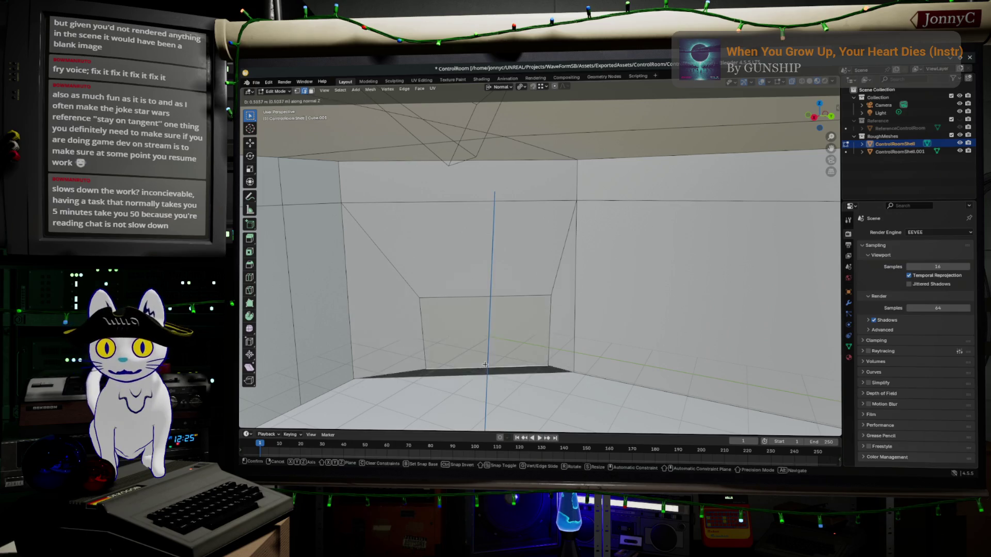
click(483, 378)
key(ctrl+z)
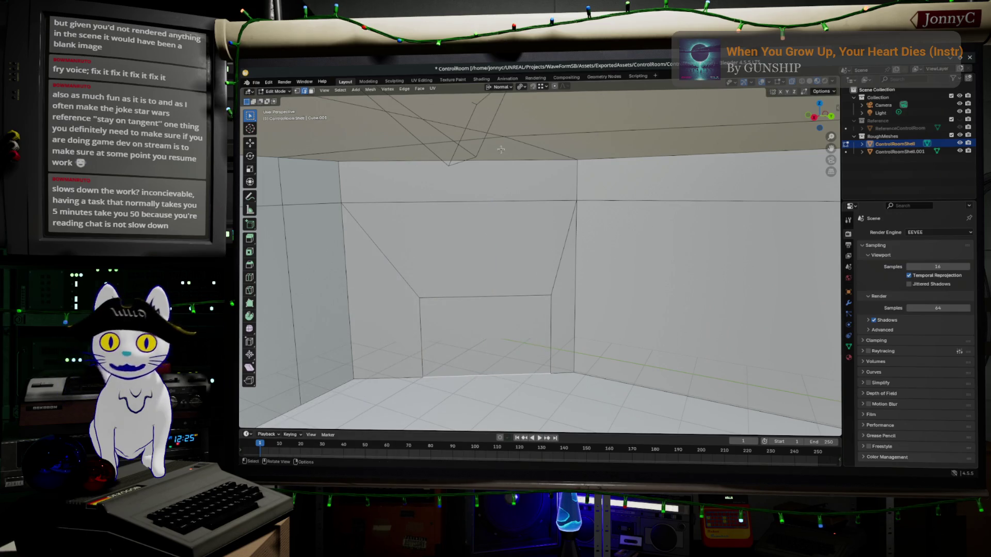
Step: Set transform orientation to Global and move the bottom edge vertically along Z
click(491, 88)
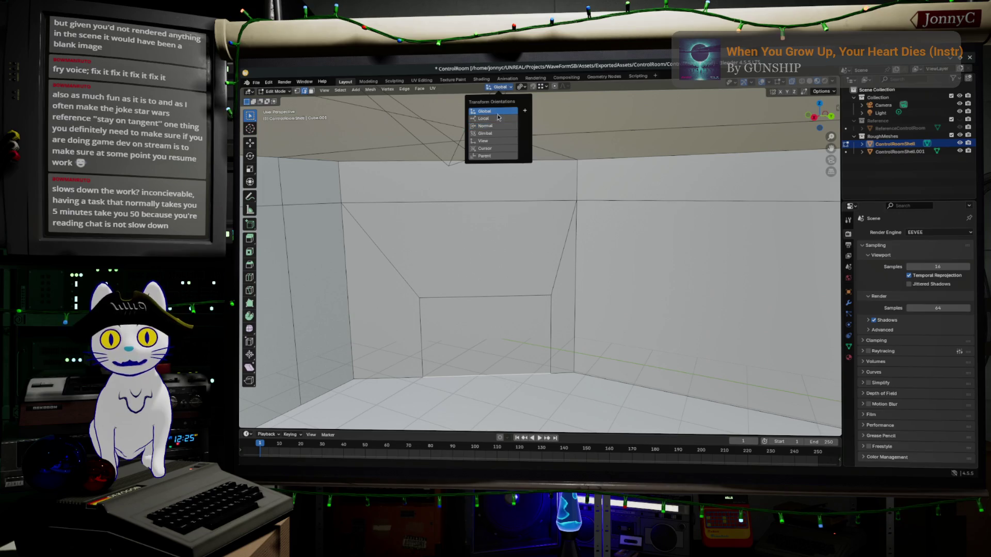
click(484, 111)
key(g)
key(z)
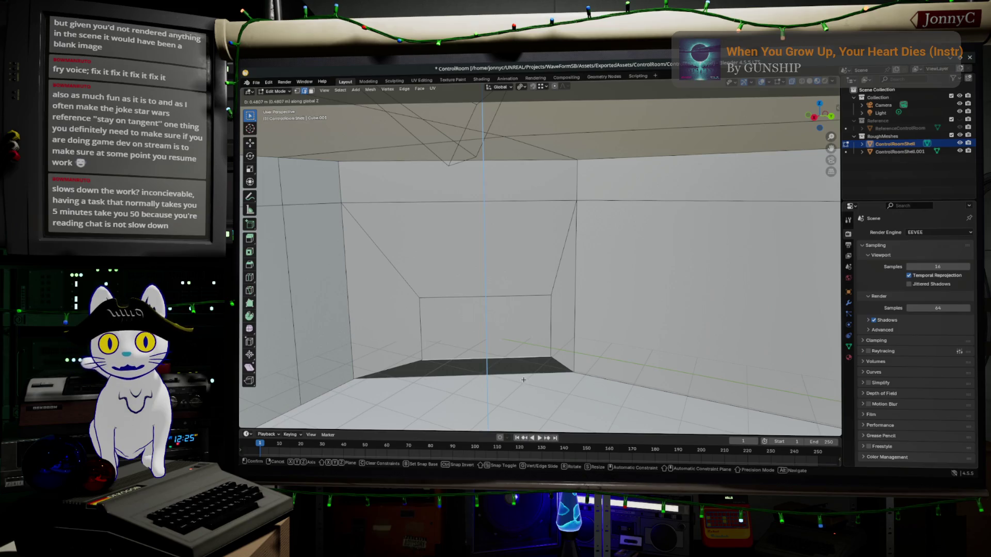
click(523, 379)
key(g)
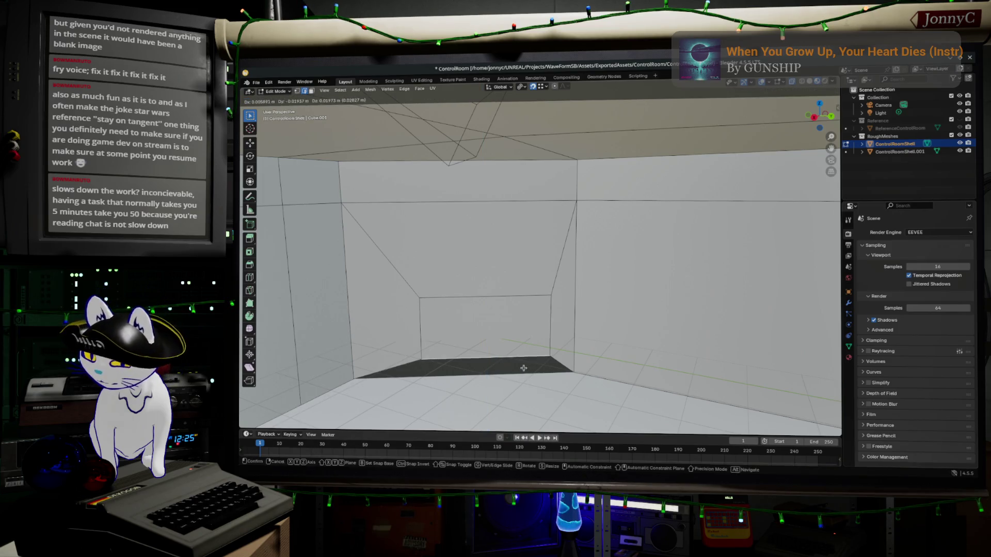
key(z)
click(558, 381)
mouse_move(557, 380)
middle_down()
mouse_move(542, 376)
mouse_move(582, 342)
mouse_move(527, 274)
mouse_move(464, 277)
mouse_move(566, 294)
mouse_move(552, 306)
middle_up()
scroll(578, 286, up, 1)
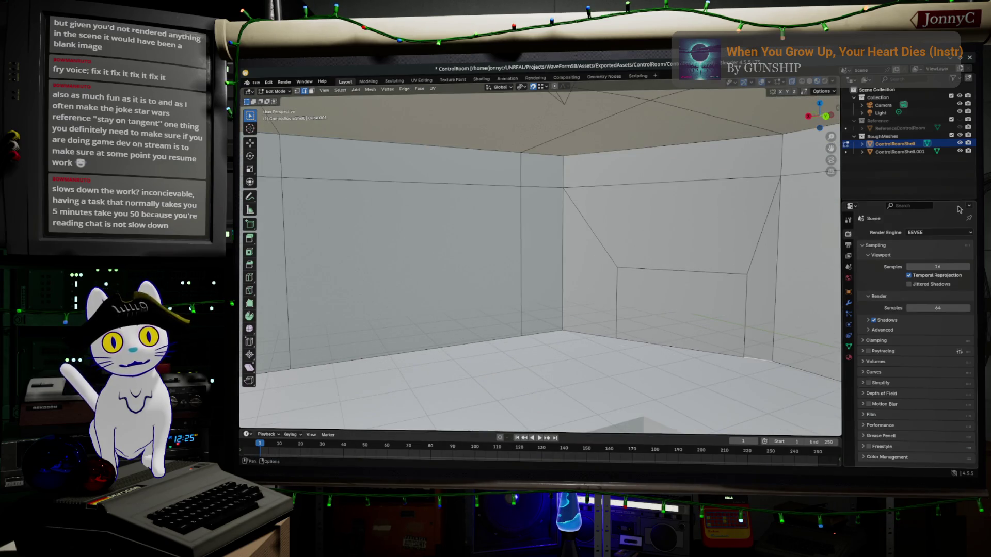
Step: Show the Reference collection and raise the doorway's top wall edge about 0.9 m in Z to match it
click(960, 119)
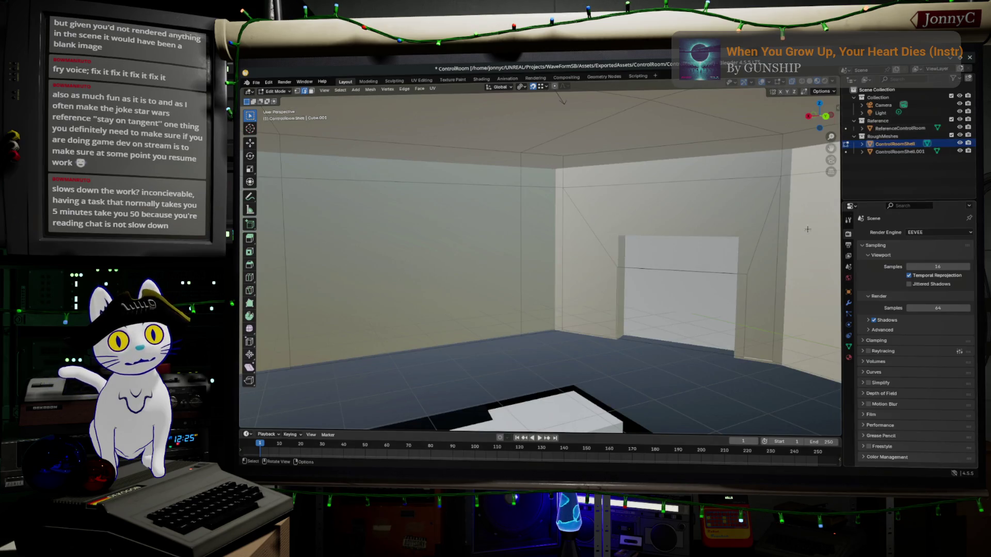
click(707, 264)
key(g)
key(z)
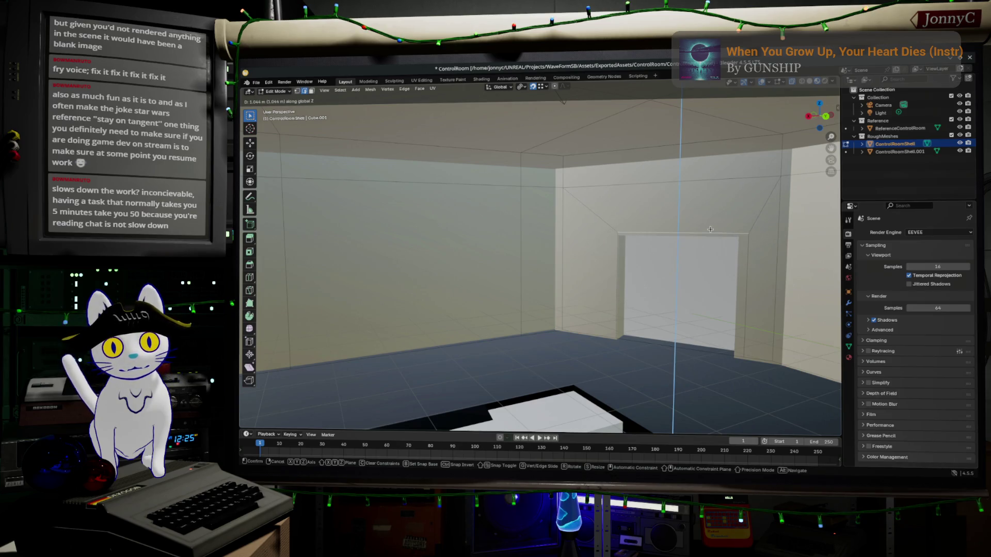
click(709, 233)
middle_drag(708, 233, 729, 295)
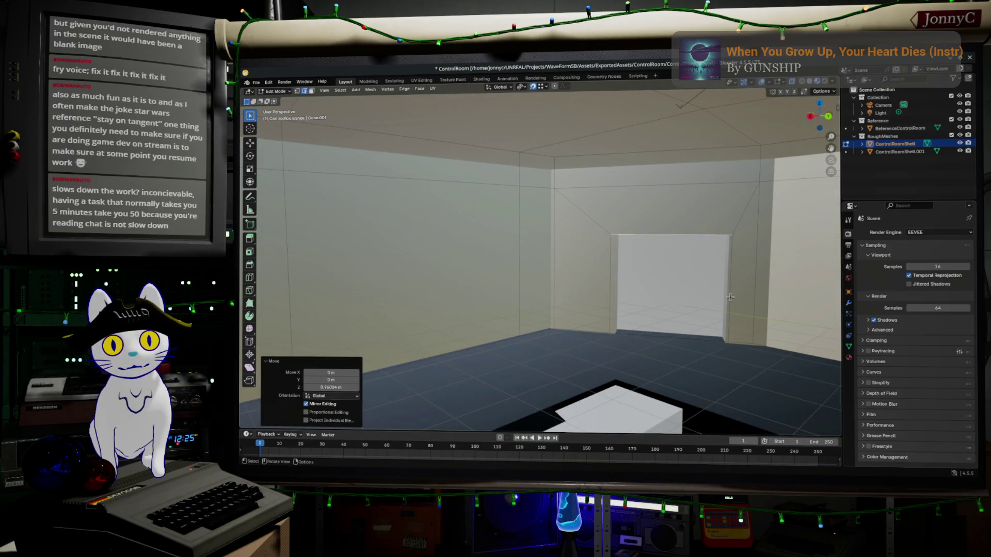
mouse_move(678, 314)
middle_down()
mouse_move(590, 285)
mouse_move(698, 298)
middle_up()
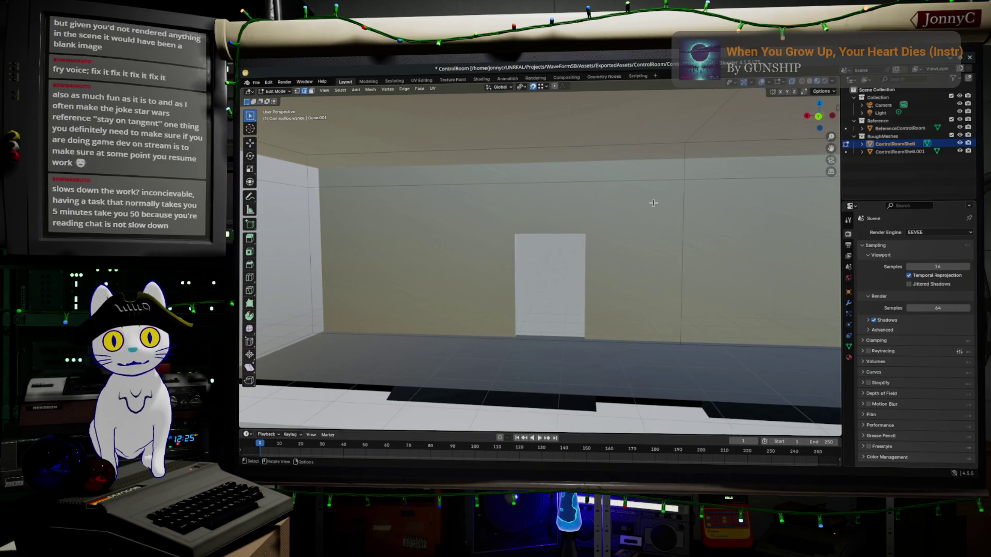
Step: Hide the Reference collection in Object Mode and return to editing the shell mesh
key(Tab)
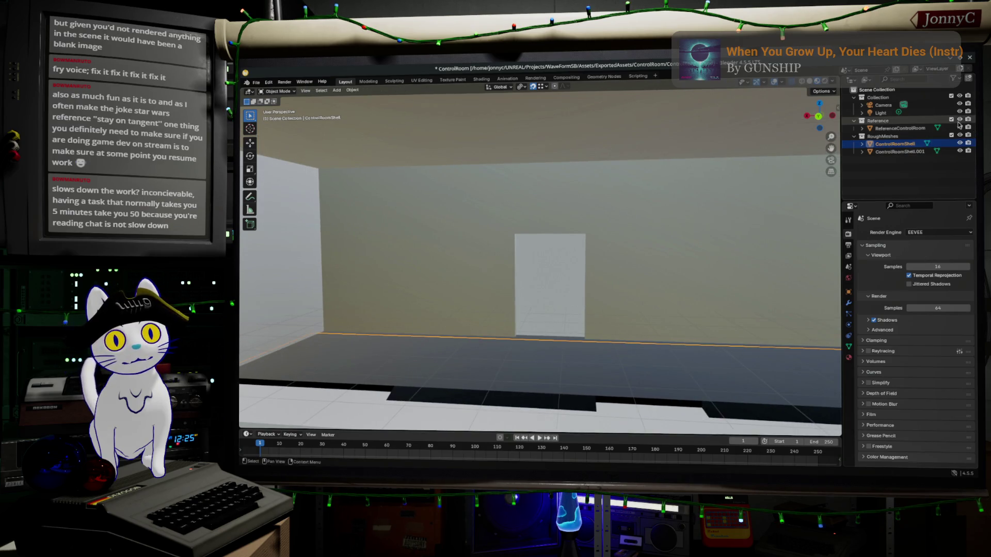
click(960, 120)
key(Tab)
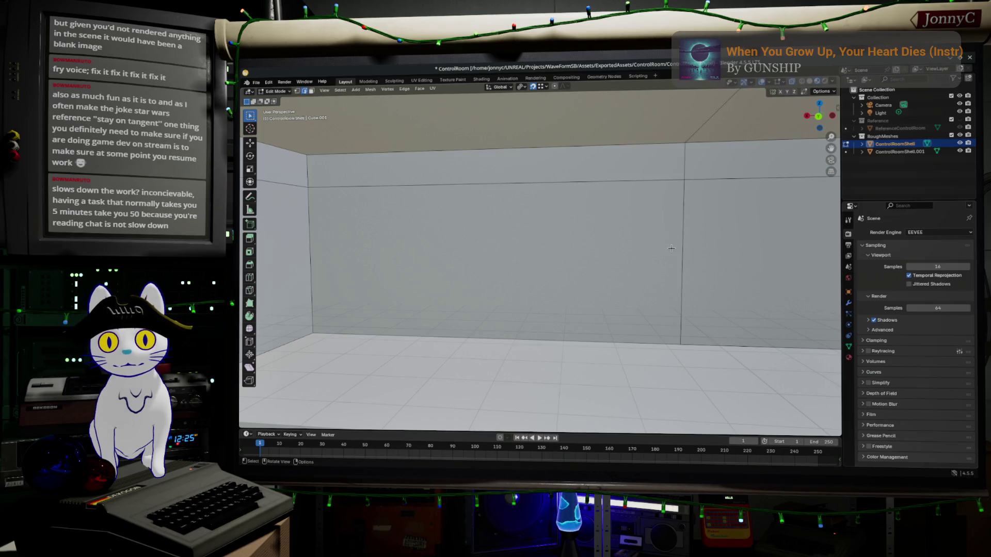
Step: Select the back wall edges and extrude the wall face back into a deep recess
key(a)
click(671, 248)
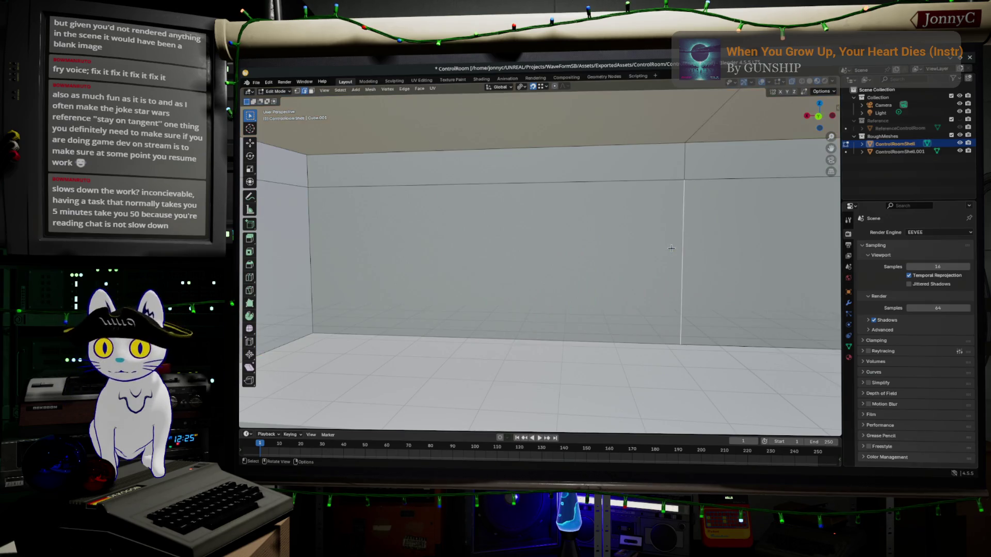
shift+click(351, 237)
shift+click(318, 245)
key(i)
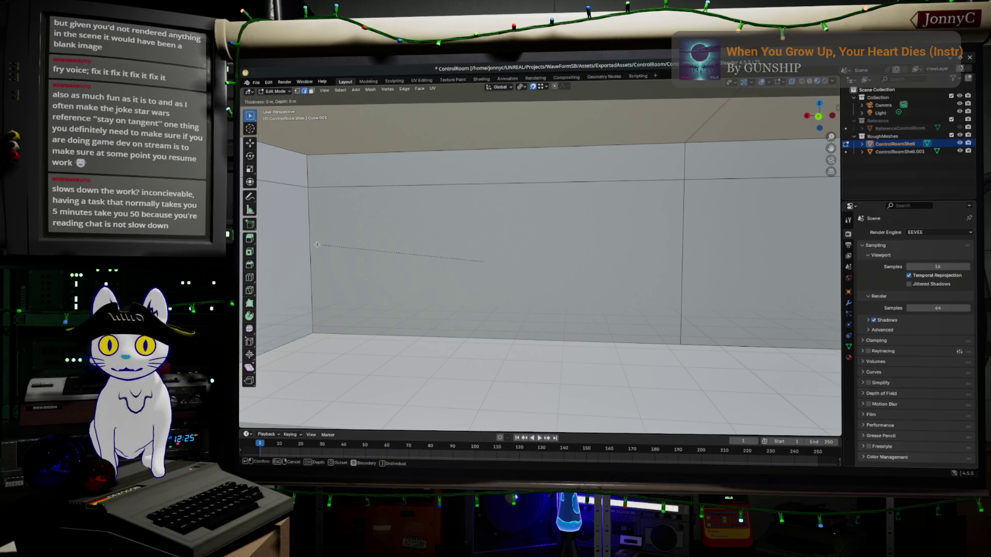
right_click(304, 383)
key(Escape)
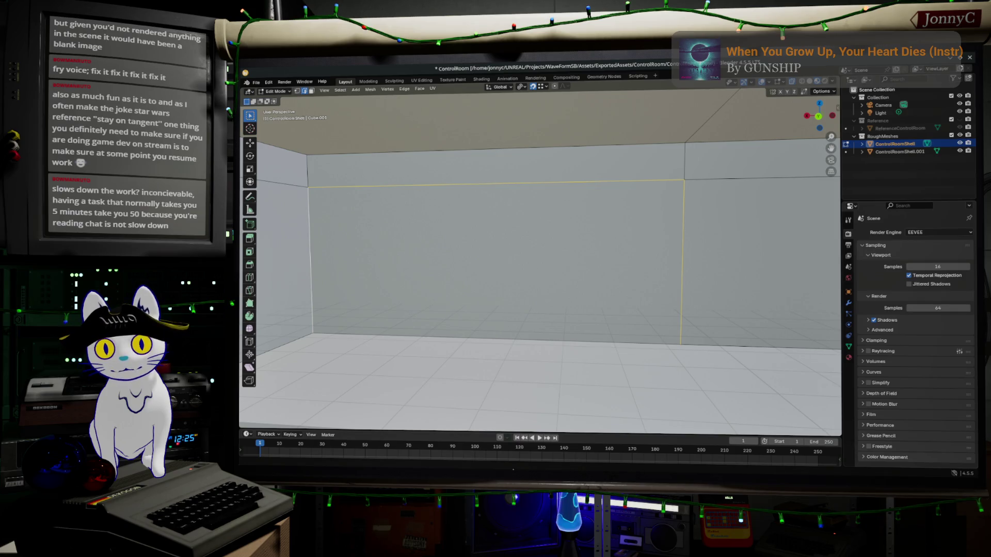
key(e)
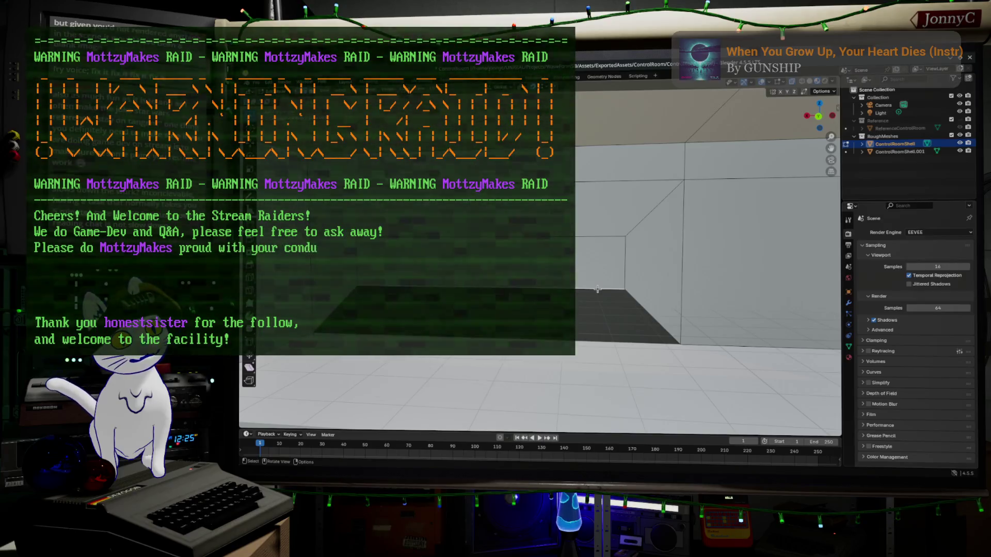
click(598, 289)
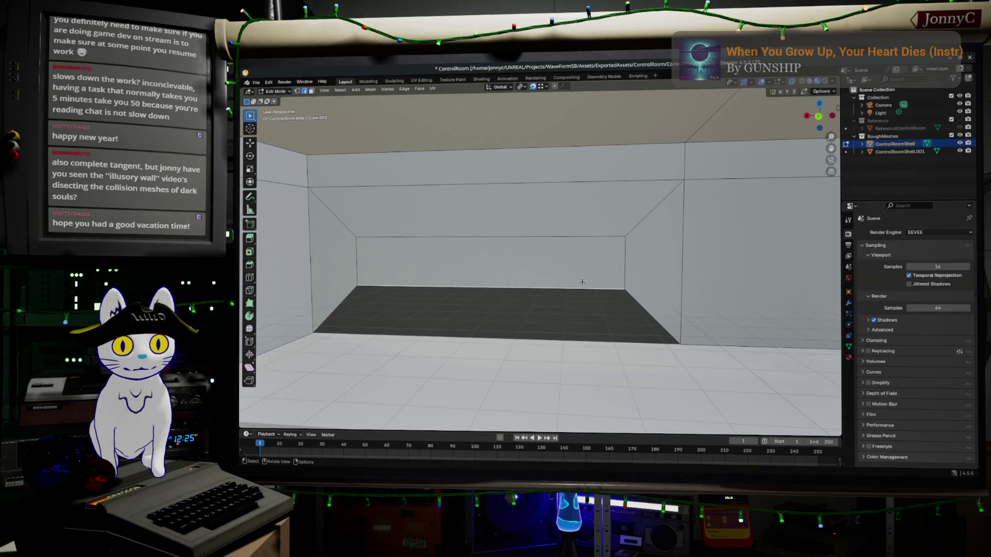
Step: Lower the recess geometry -1.5502 m along Z, pick the vertical wall edge, and toggle Reference visibility
key(g)
key(z)
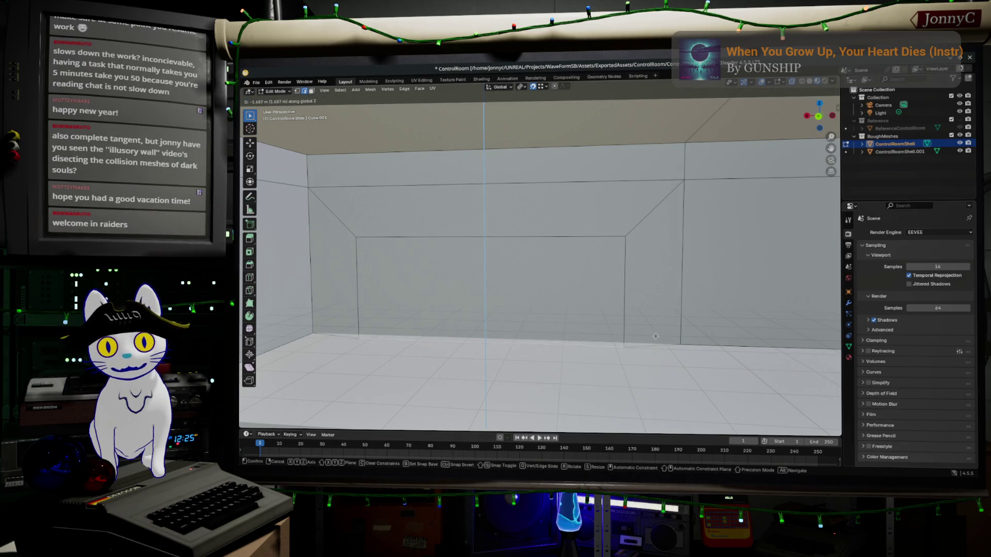
click(688, 352)
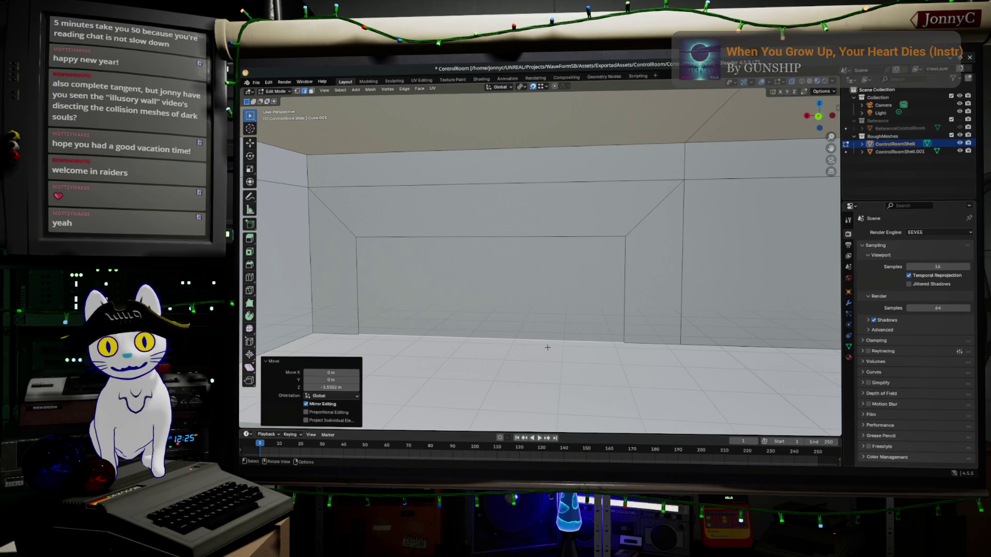
click(358, 294)
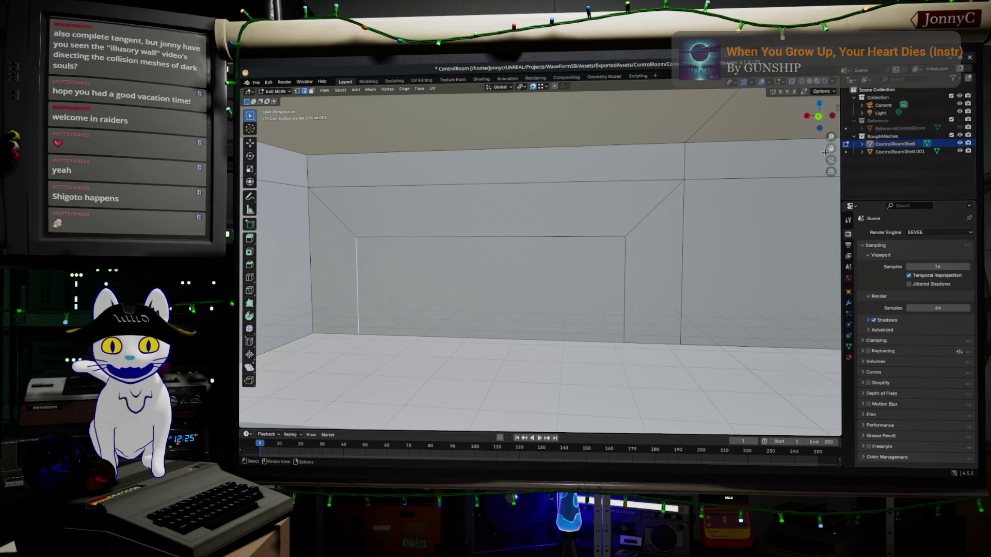
click(962, 137)
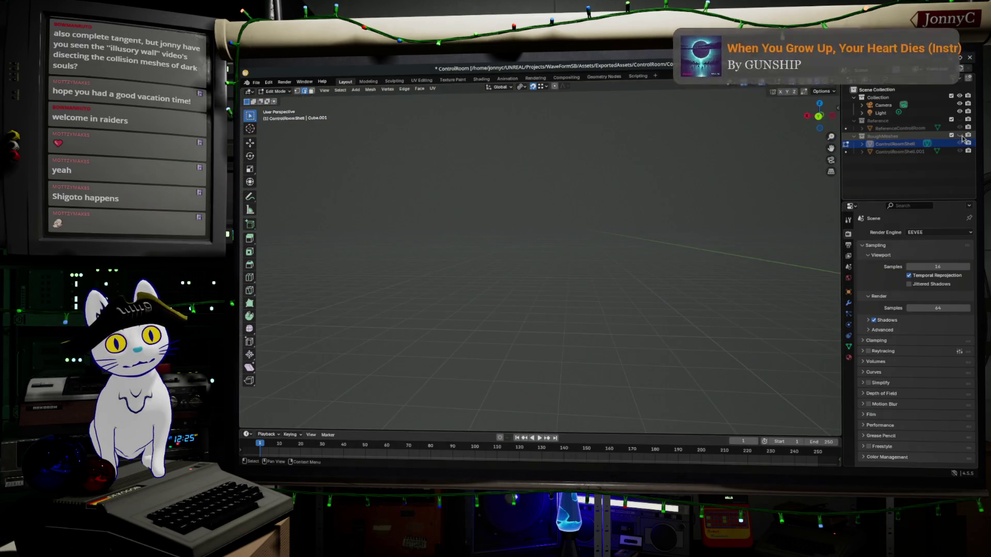
Step: Show the reference and edge-slide the two vertical wall edges to the door's left and right sides
click(963, 137)
click(959, 127)
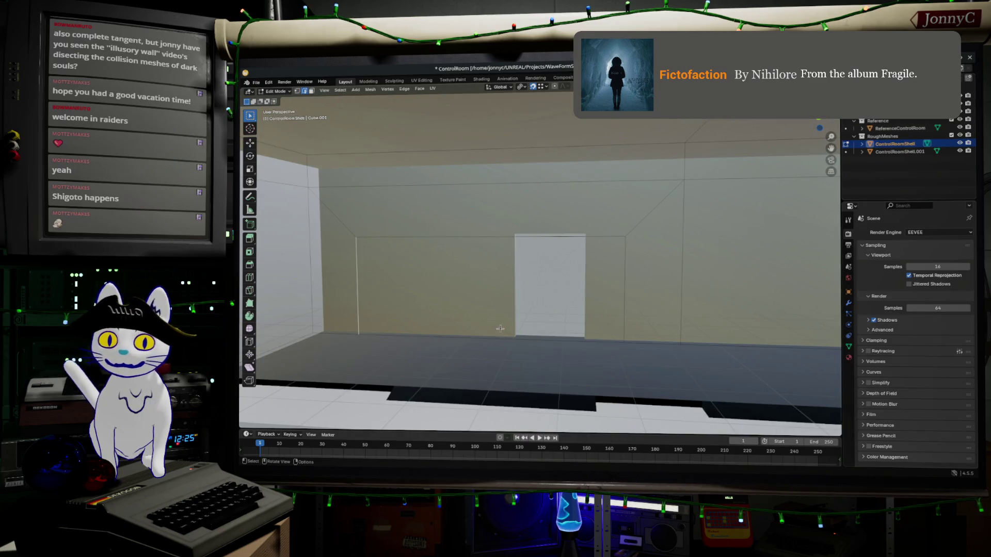
key(g)
key(g)
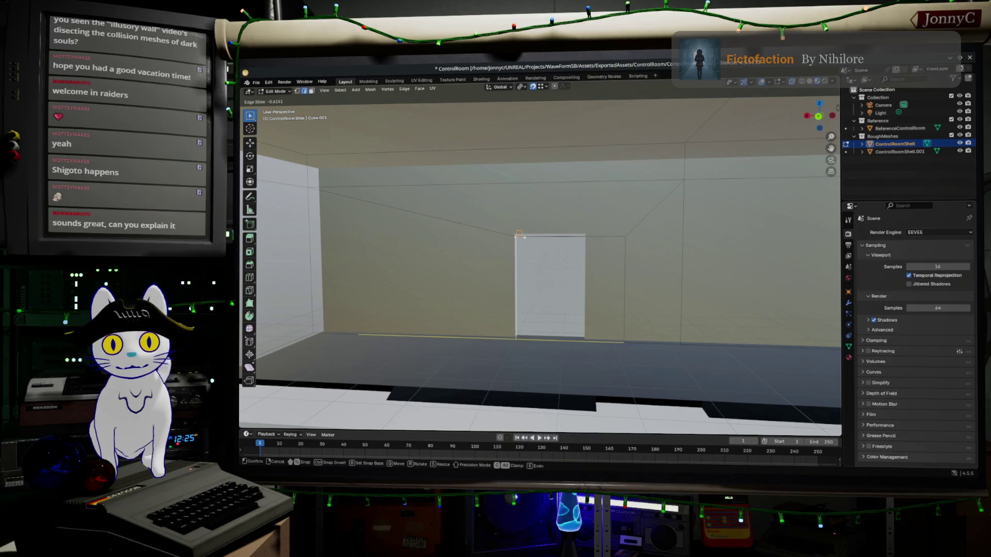
click(520, 230)
click(623, 261)
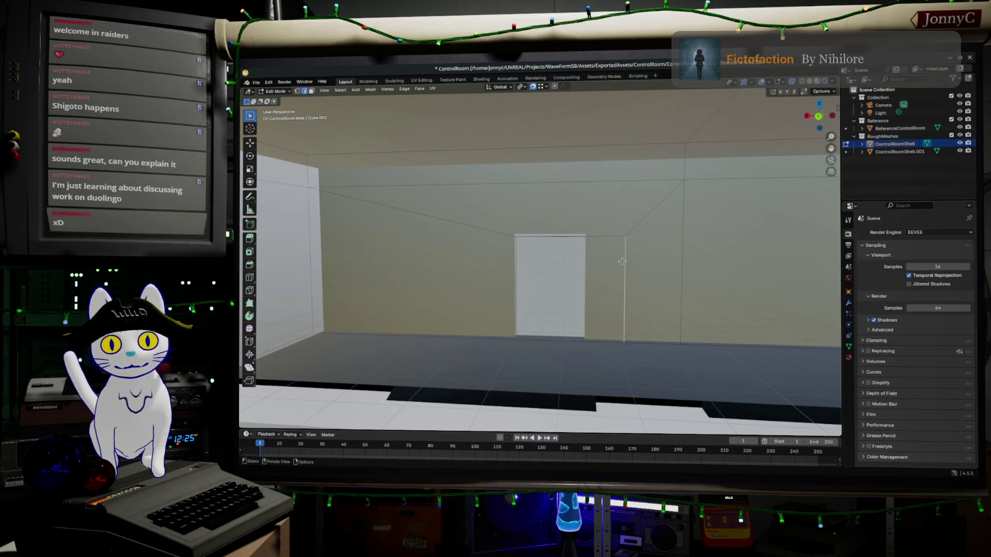
key(g)
key(g)
click(585, 234)
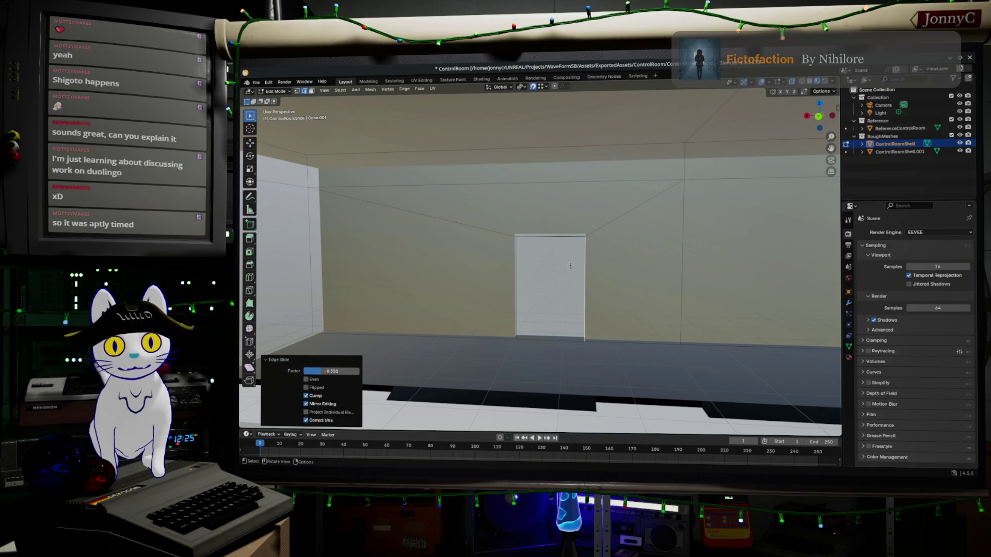
Step: Delete the door face on the back wall in face select mode to open a doorway
scroll(570, 266, up, 3)
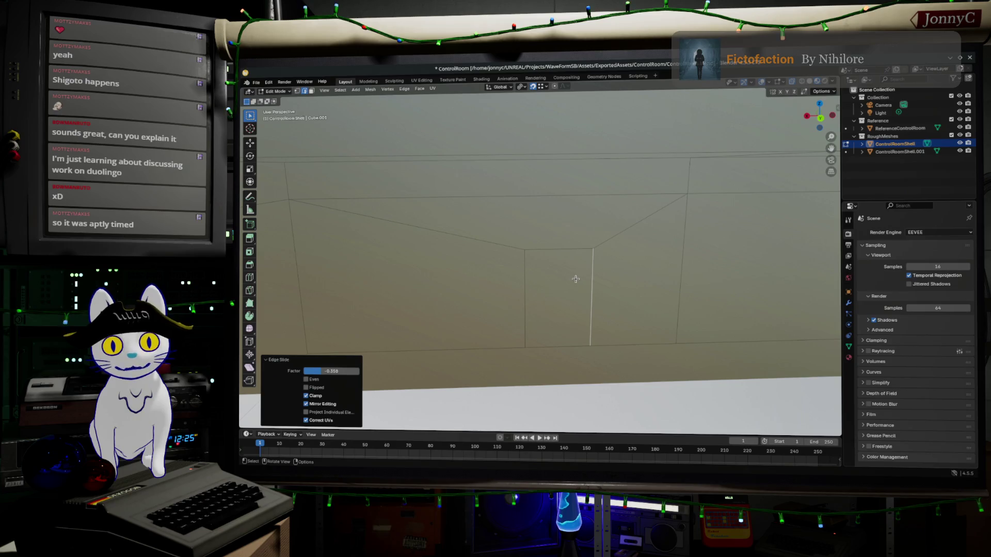
scroll(575, 278, up, 2)
scroll(567, 268, down, 5)
mouse_move(567, 269)
middle_down()
mouse_move(564, 260)
mouse_move(497, 278)
mouse_move(567, 273)
middle_up()
scroll(567, 273, down, 3)
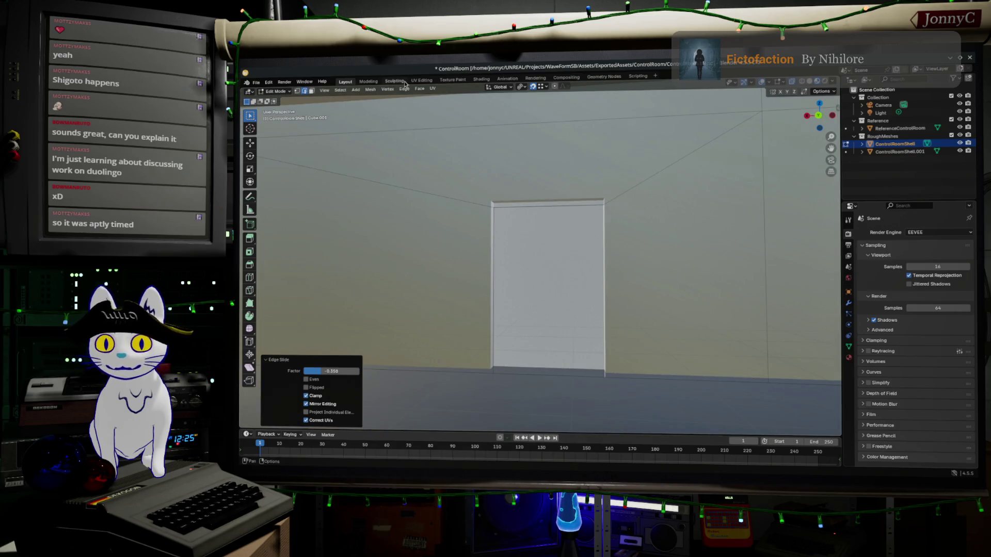
click(312, 91)
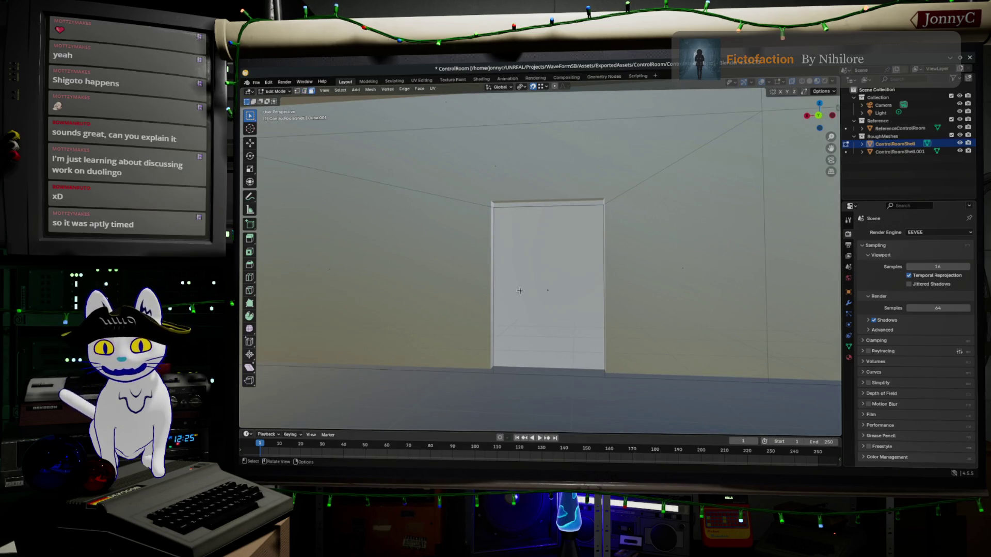
click(543, 294)
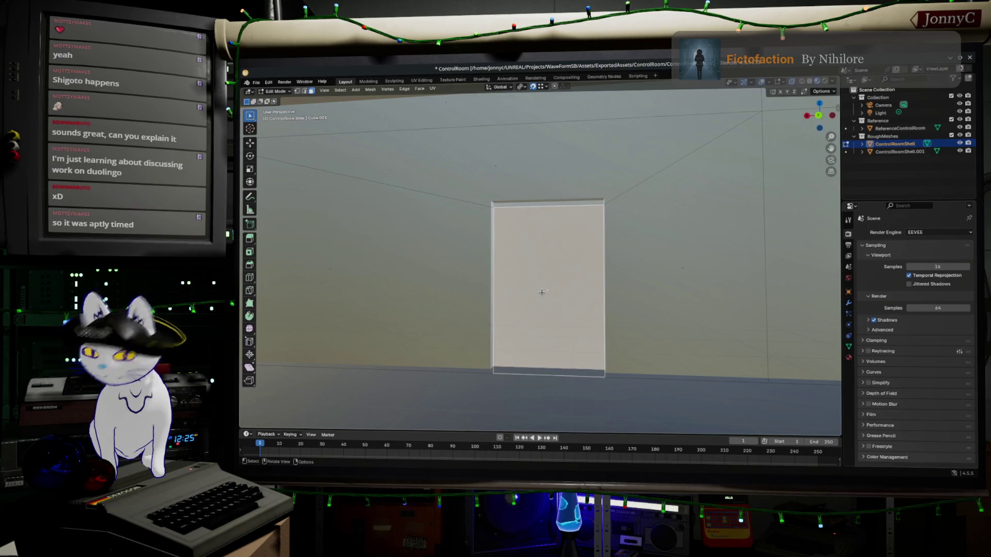
key(x)
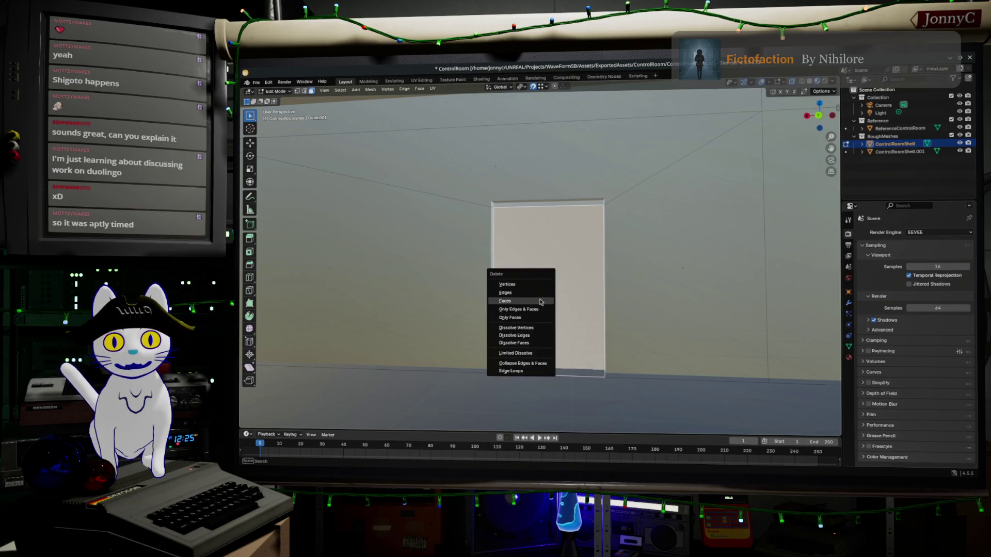
click(542, 295)
scroll(565, 293, down, 4)
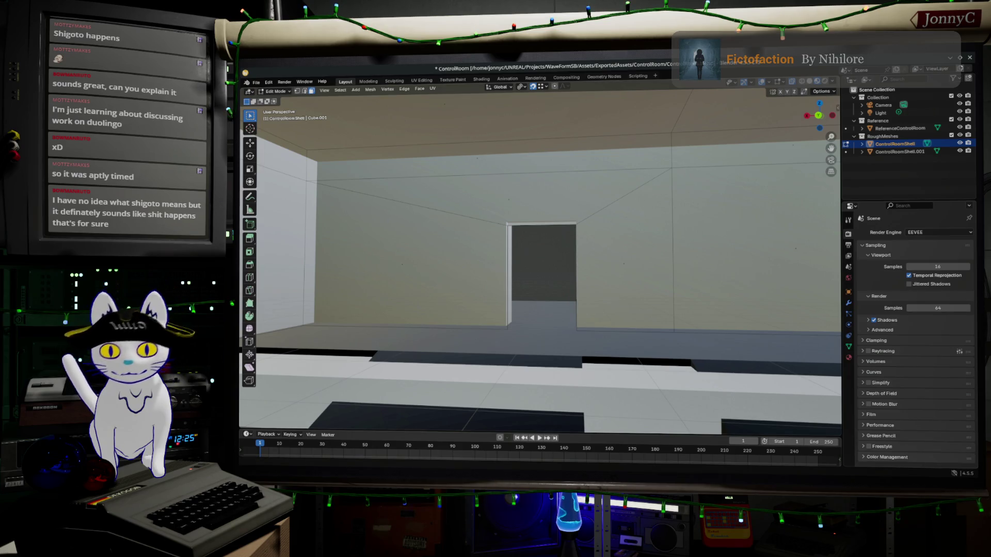
key(alt+Tab)
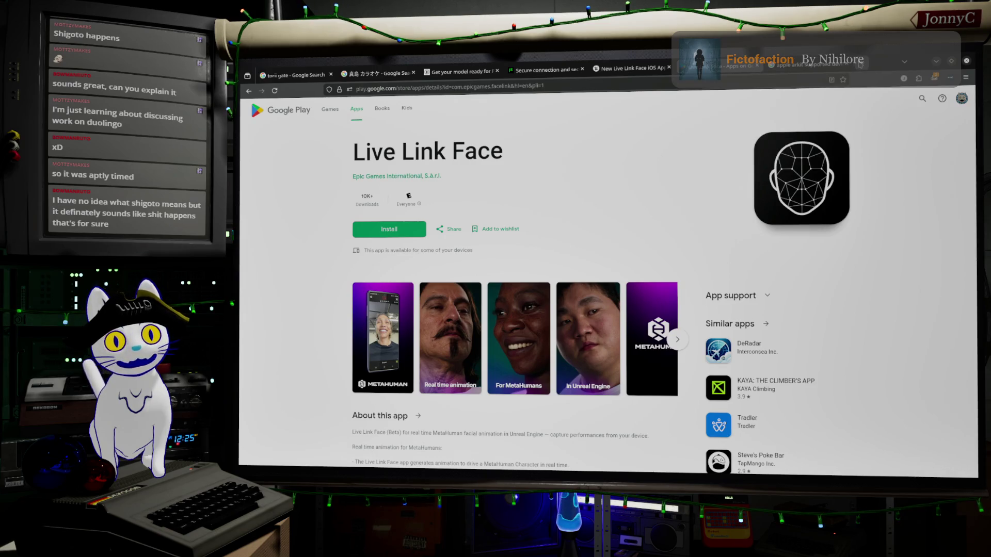
Step: Search Google for 'shigoto 仕事' in a new Firefox tab, converting the reading to kanji
key(ctrl+t)
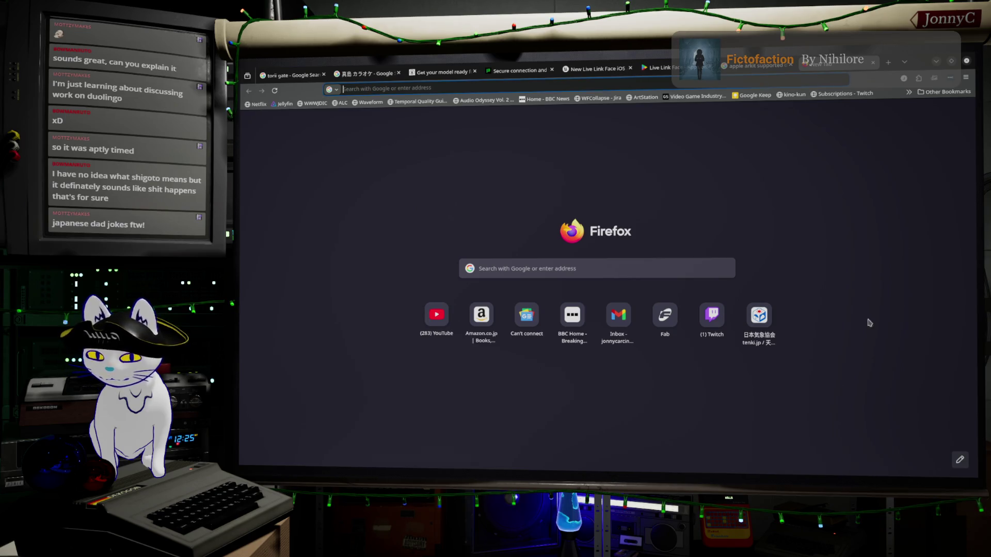
click(606, 88)
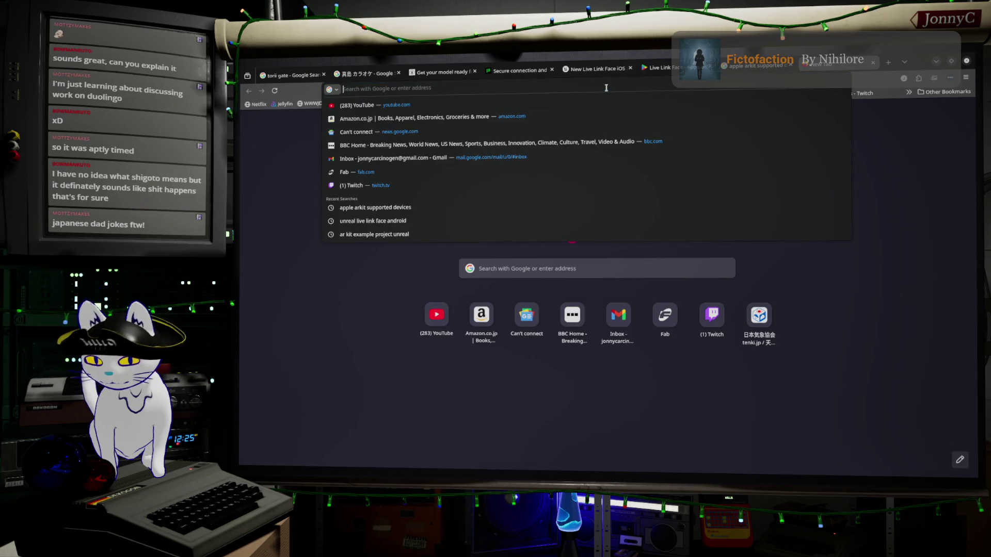
text(shigoto)
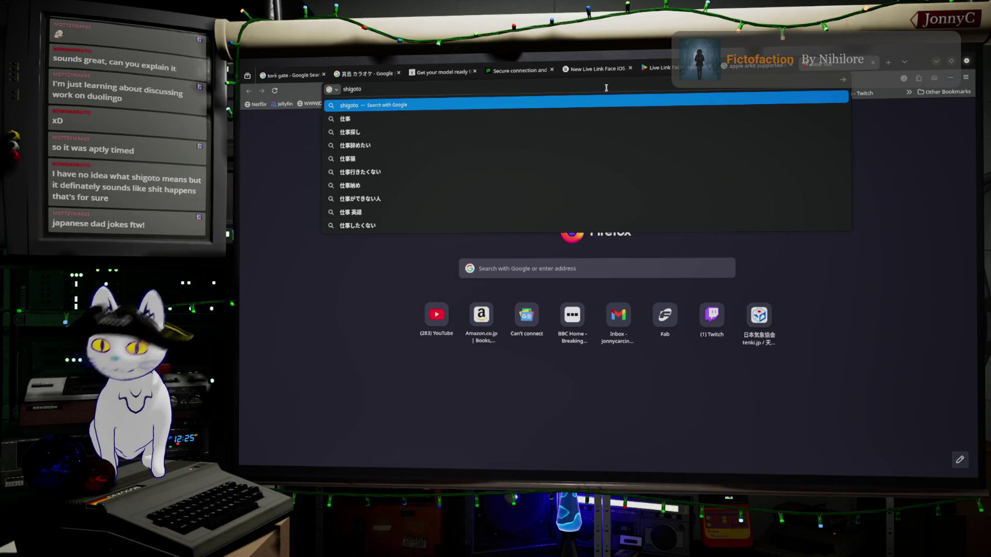
text(shi)
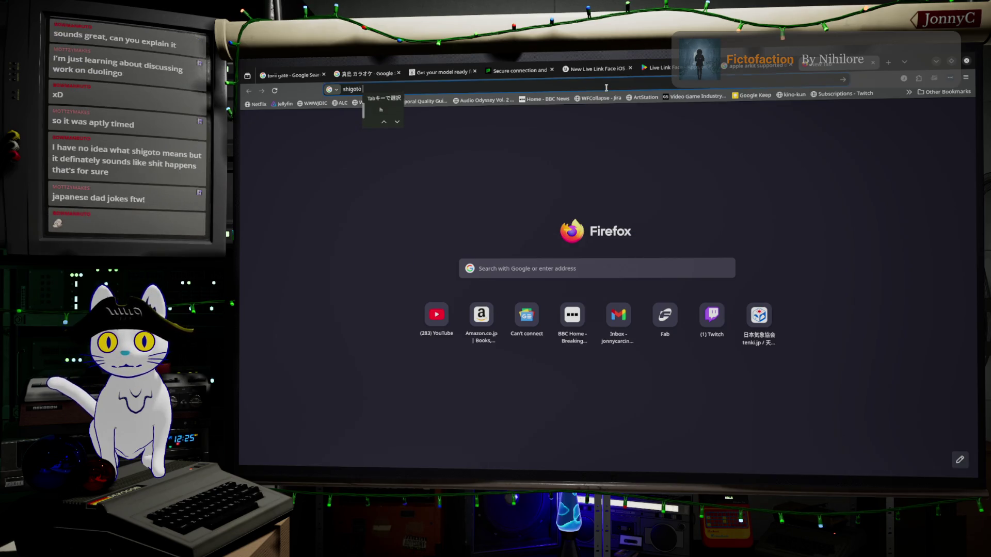
text(to)
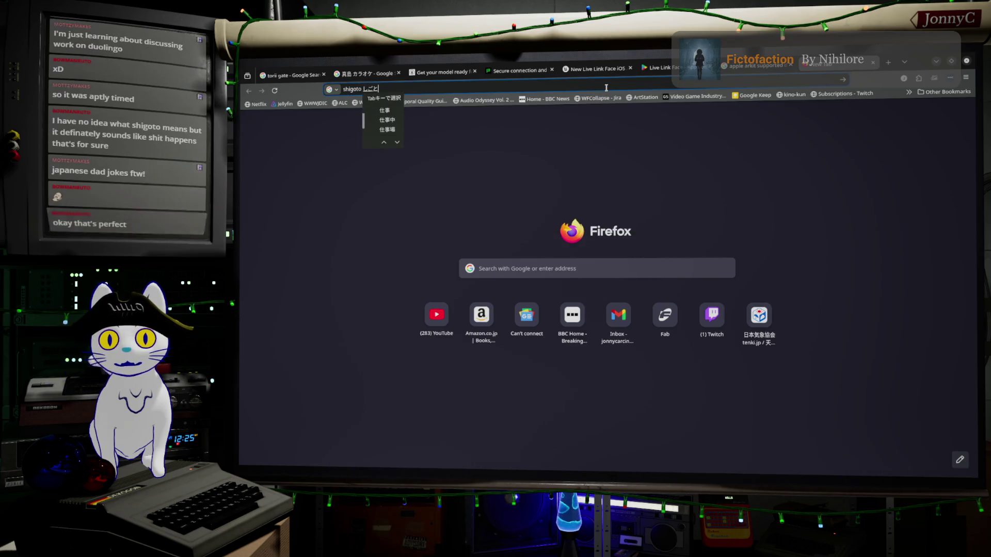
key(space)
key(Return)
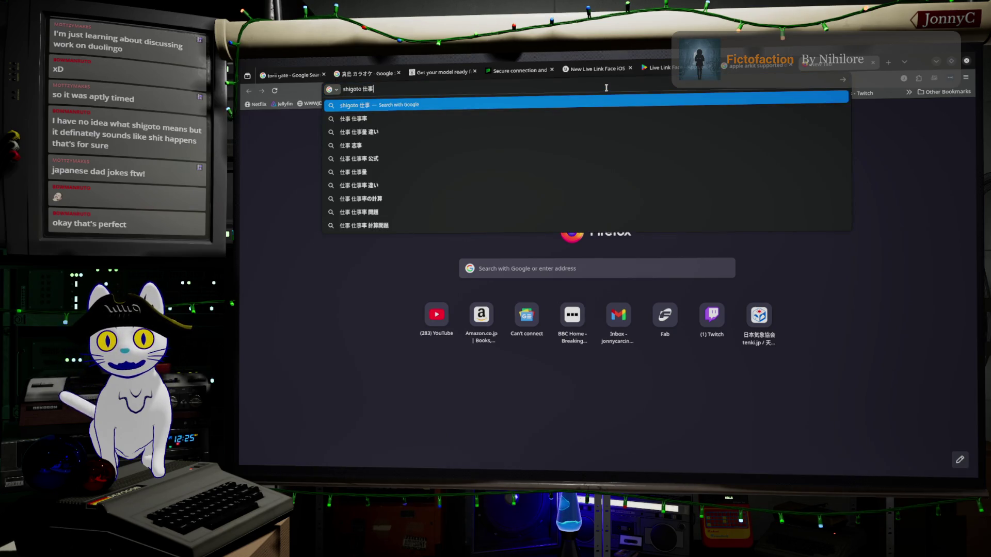
key(Return)
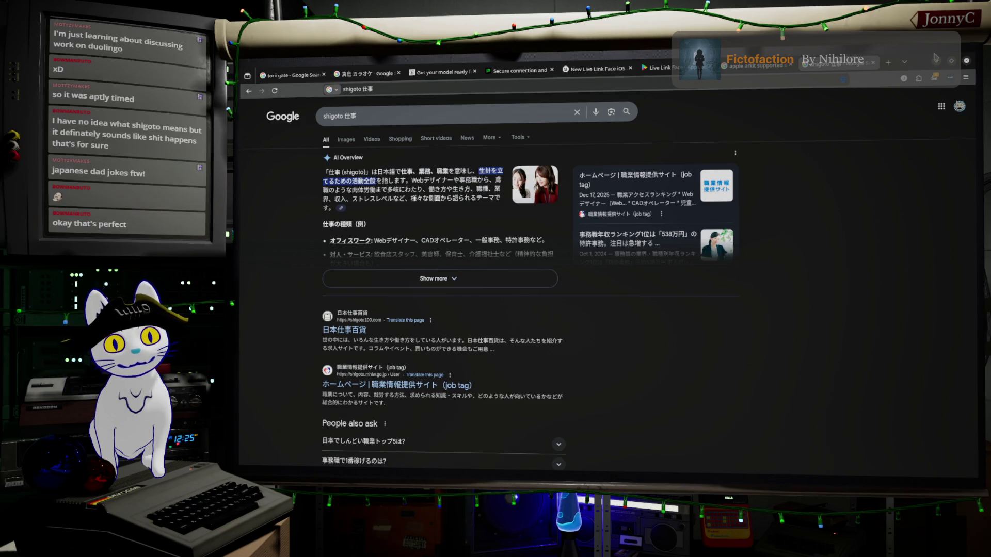
click(937, 62)
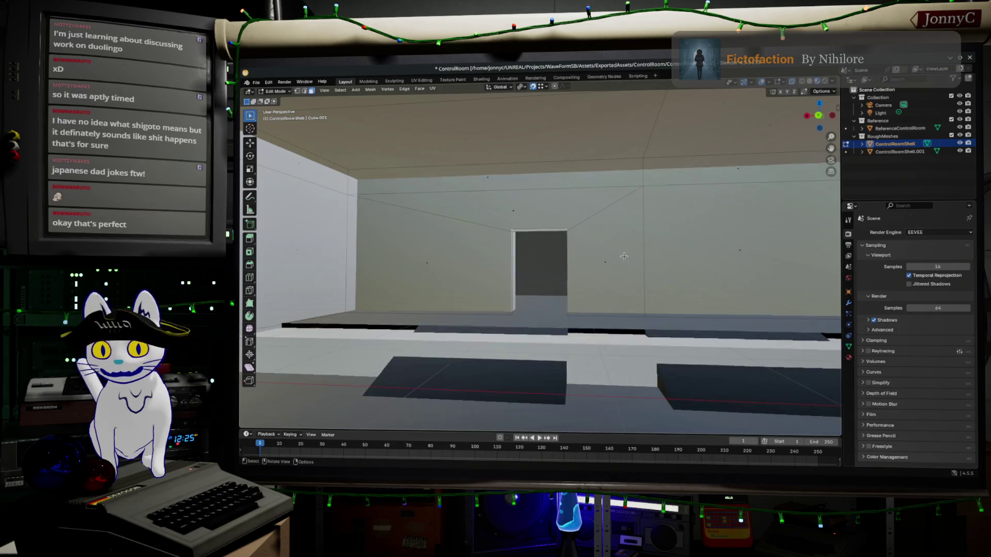
Step: Orbit to an inside view and hide the Reference collection to inspect the shell alone
mouse_move(628, 248)
middle_down()
mouse_move(593, 276)
mouse_move(558, 183)
mouse_move(553, 199)
mouse_move(640, 215)
mouse_move(439, 232)
mouse_move(546, 166)
mouse_move(645, 217)
middle_up()
mouse_move(884, 260)
middle_down()
mouse_move(614, 268)
mouse_move(531, 255)
mouse_move(562, 242)
mouse_move(671, 262)
mouse_move(650, 279)
mouse_move(642, 269)
mouse_move(667, 274)
mouse_move(635, 294)
mouse_move(722, 287)
middle_up()
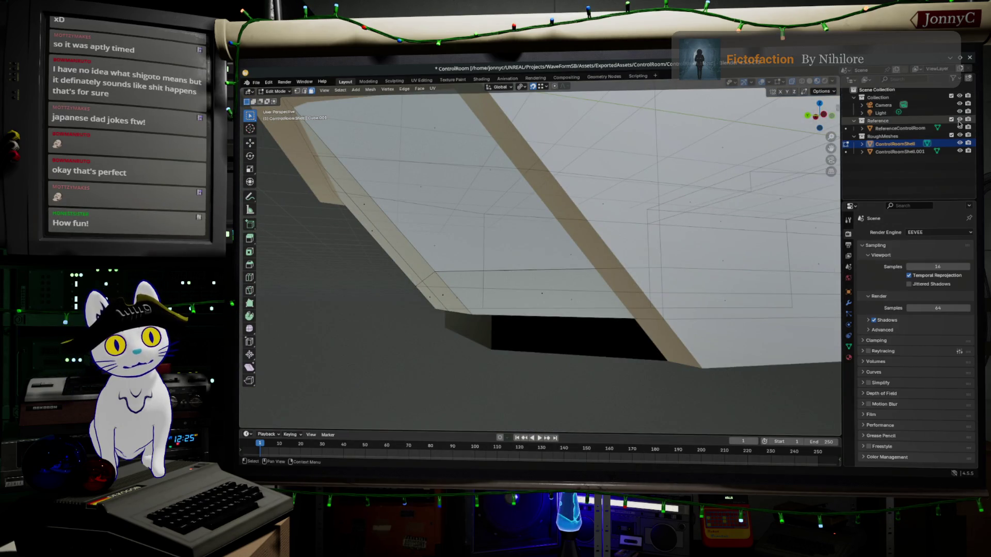
click(959, 121)
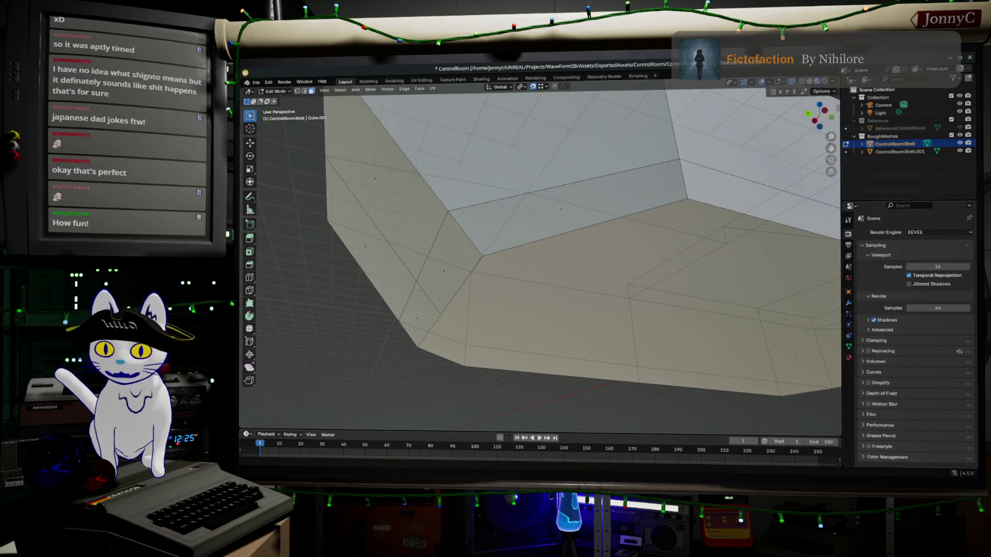
key(alt+Tab)
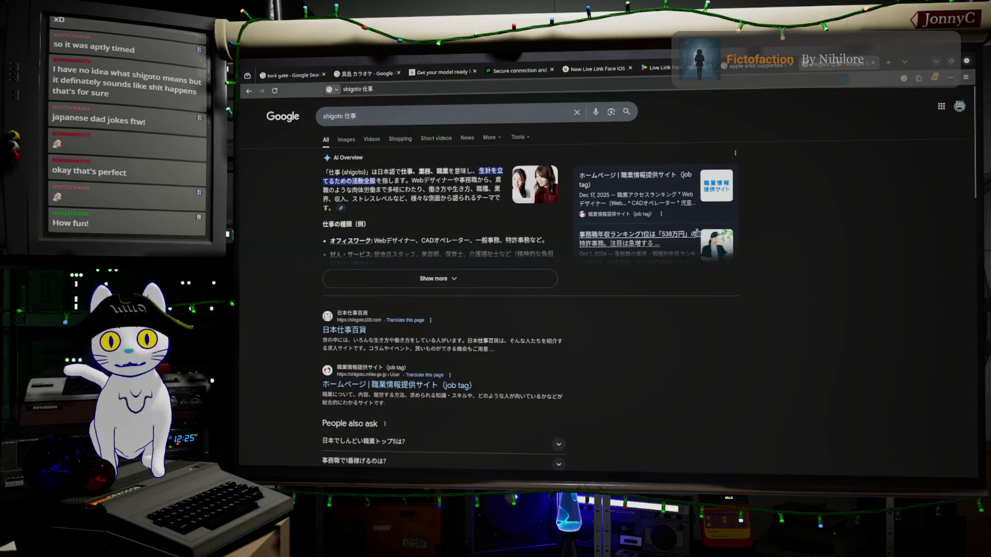
Step: Search Google for 'CN tower glass floor' and open the TikTok glass floor image preview
click(530, 86)
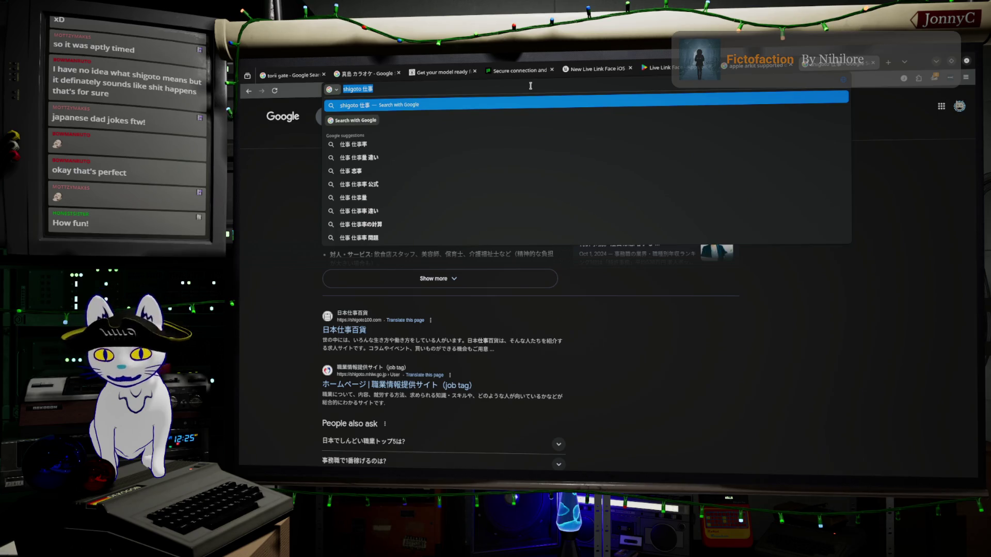
text(tow)
key(BackSpace)
key(BackSpace)
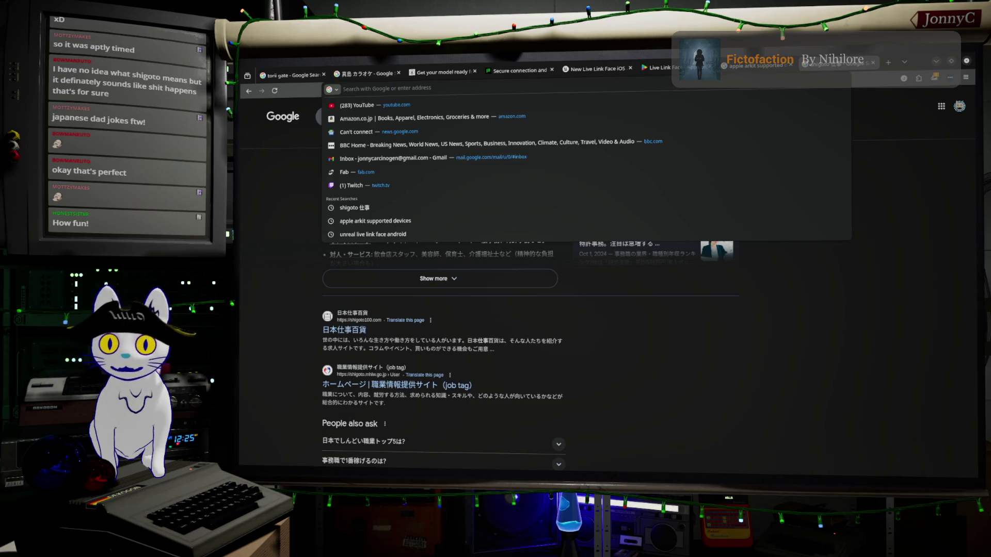
text(to)
key(BackSpace)
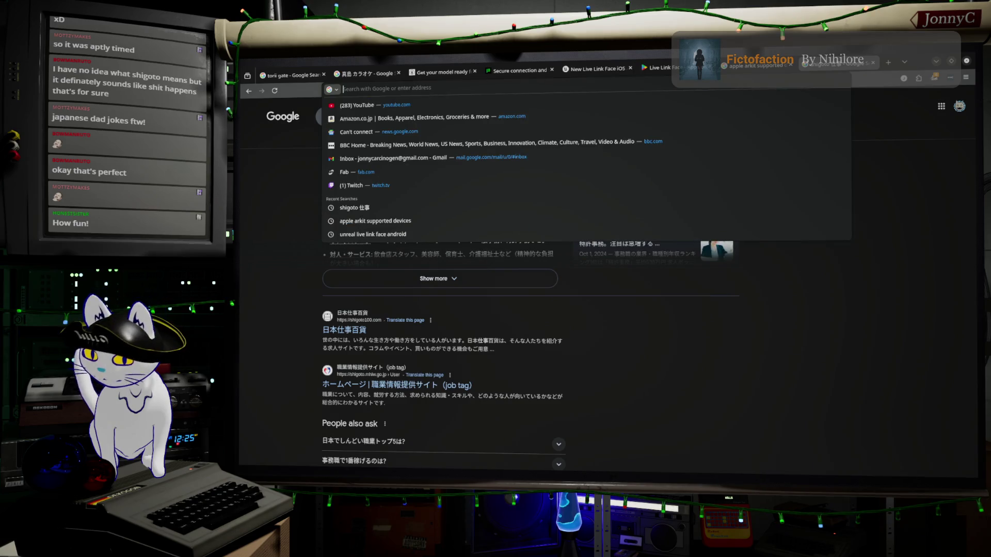
text(CN tower )
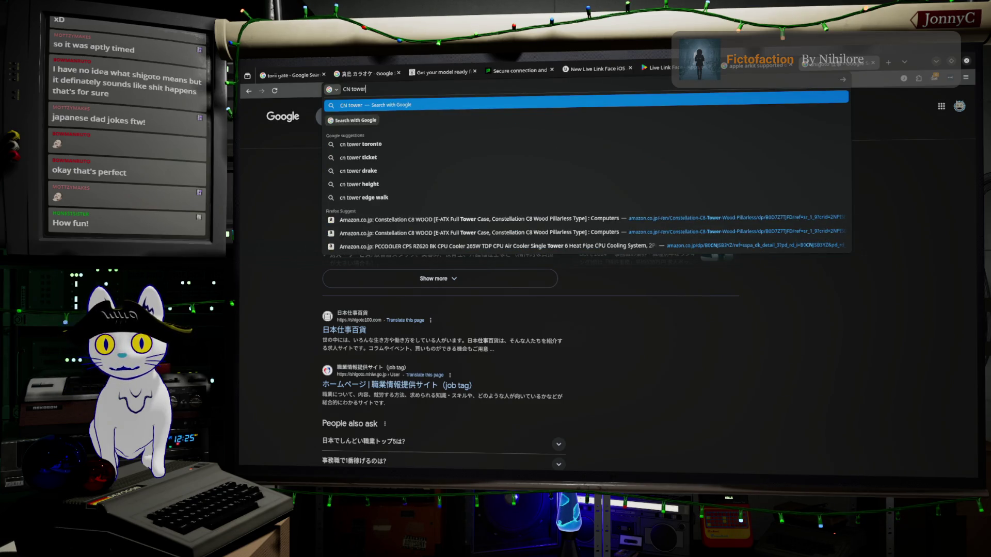
text(glass floor)
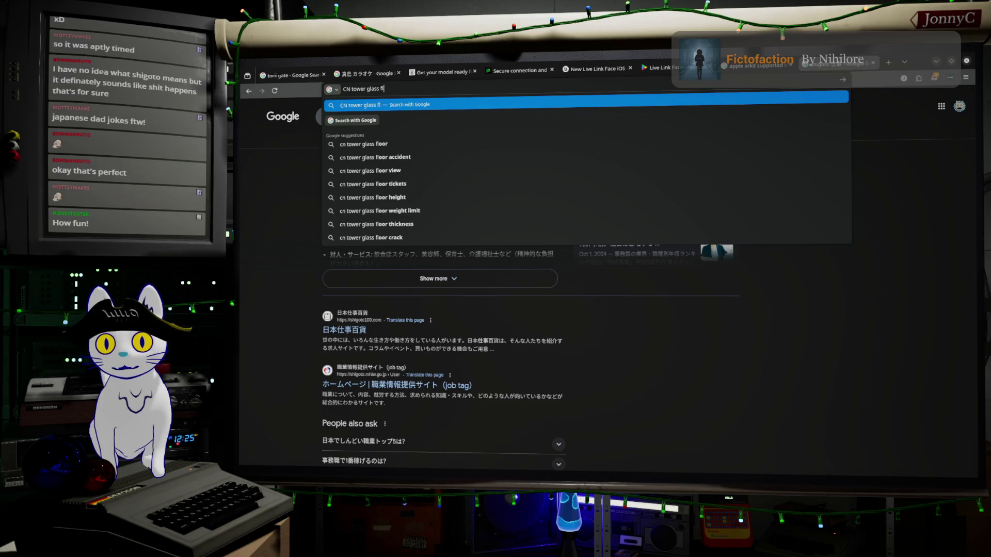
key(Return)
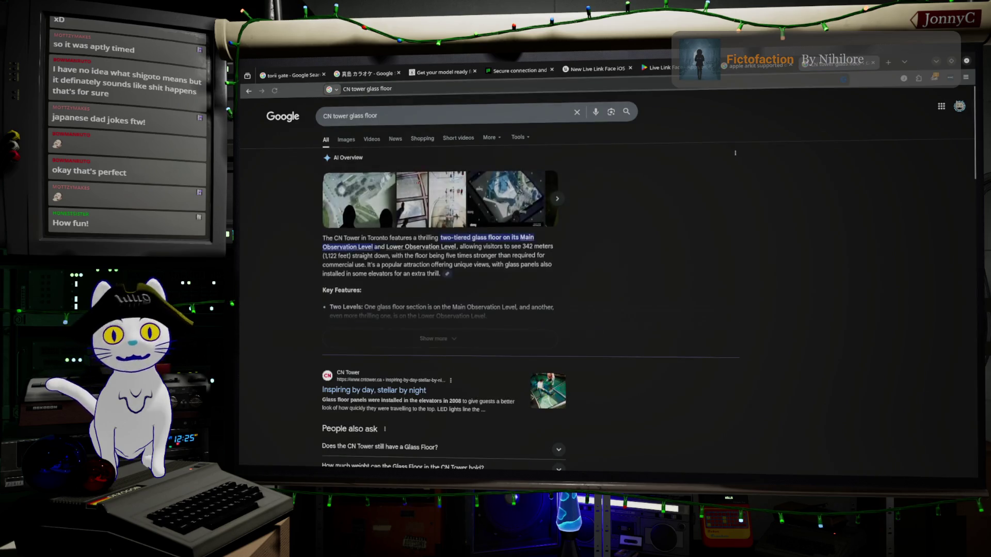
click(400, 212)
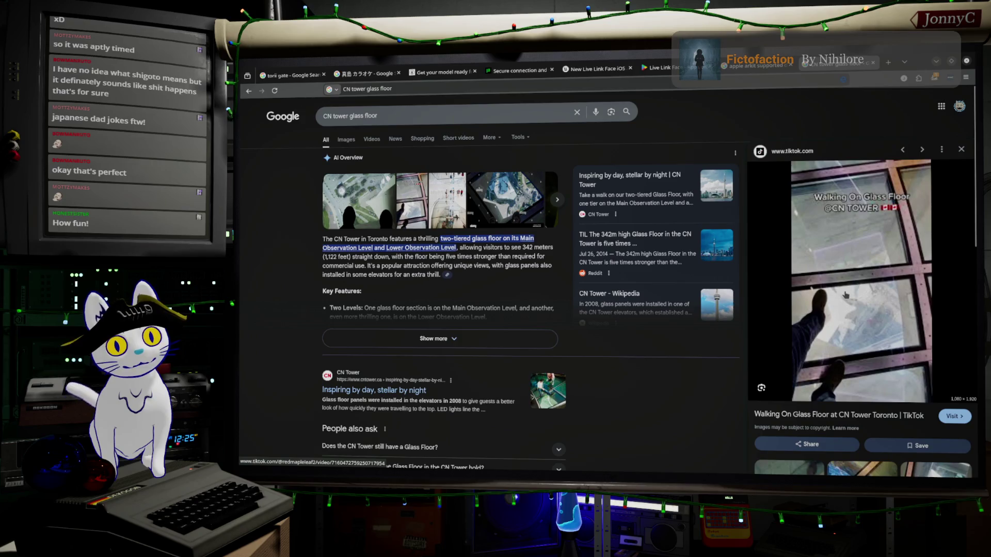
click(937, 62)
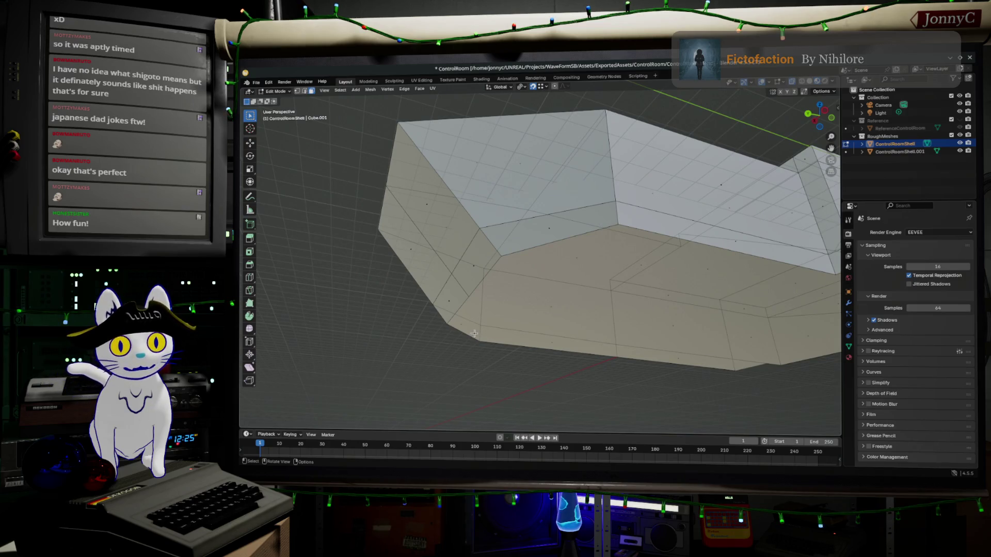
Step: In edge select mode, select the front wall's vertical edge loop plus the adjoining top-face loop
middle_drag(624, 217, 554, 199)
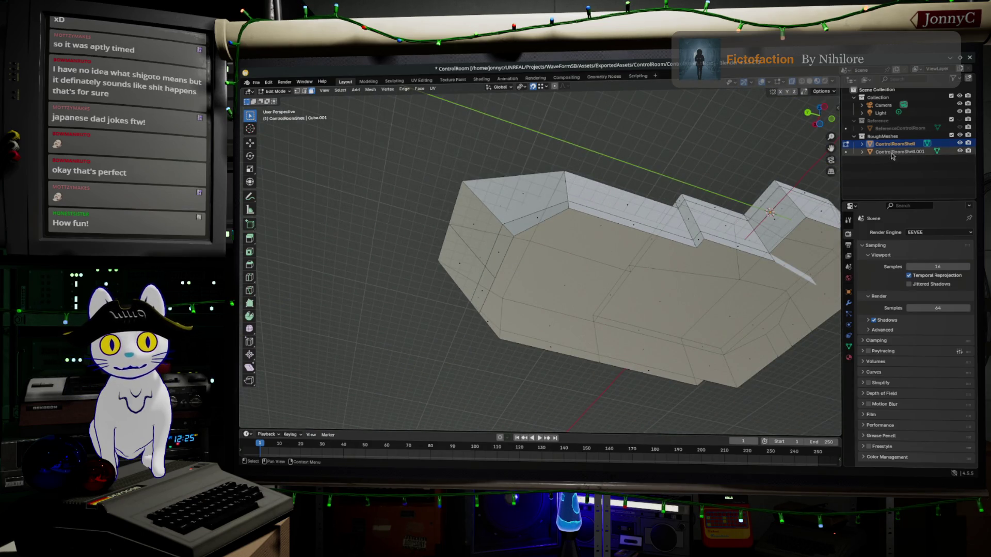
mouse_move(640, 205)
middle_down()
mouse_move(547, 235)
mouse_move(617, 216)
mouse_move(565, 249)
mouse_move(664, 231)
mouse_move(560, 235)
middle_up()
scroll(616, 216, up, 1)
scroll(595, 221, up, 2)
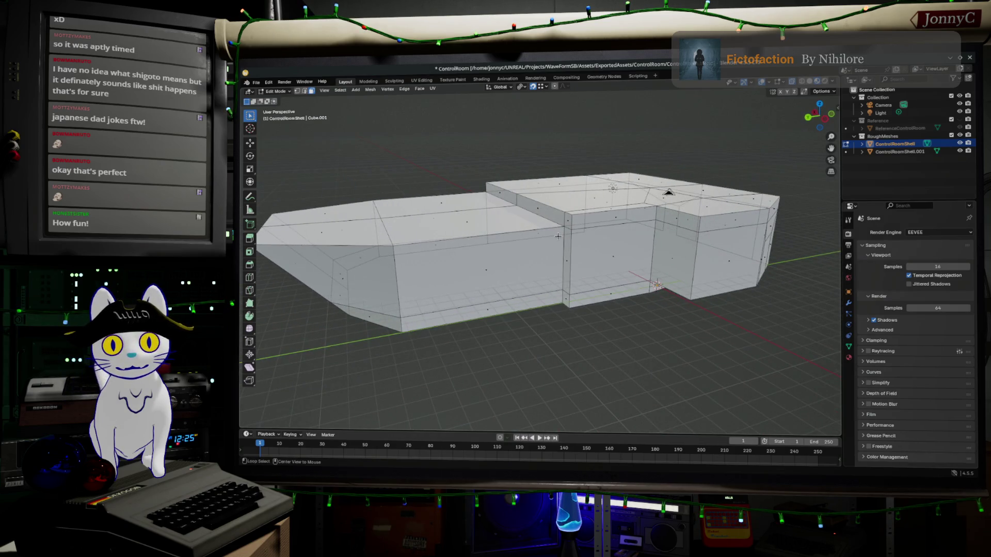
key(a)
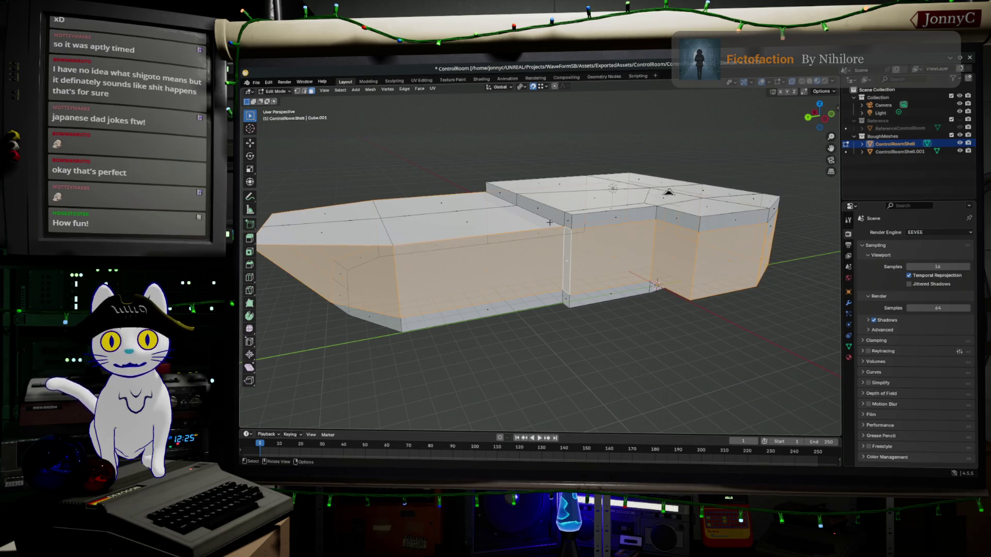
click(546, 222)
click(305, 92)
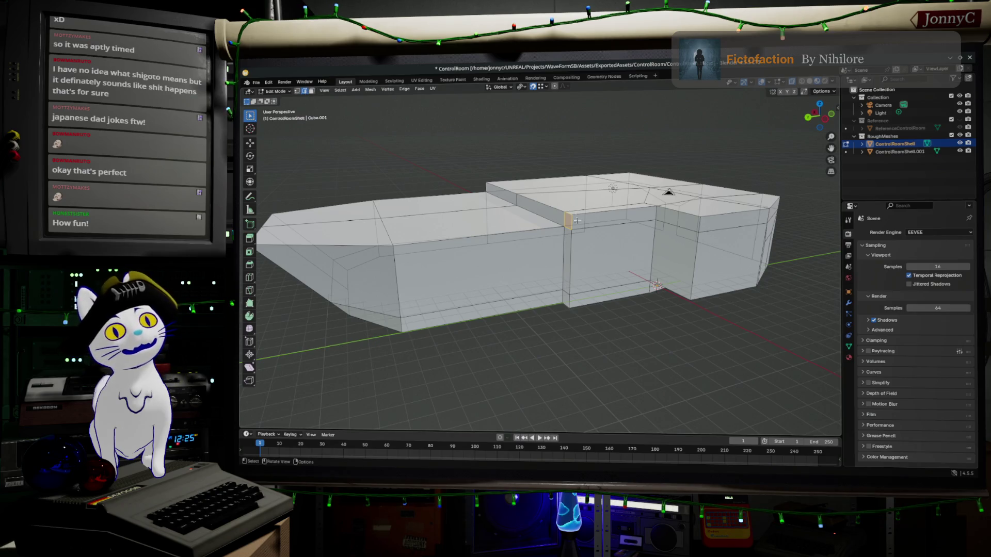
alt+click(562, 264)
alt+shift+click(531, 212)
middle_drag(510, 228, 580, 158)
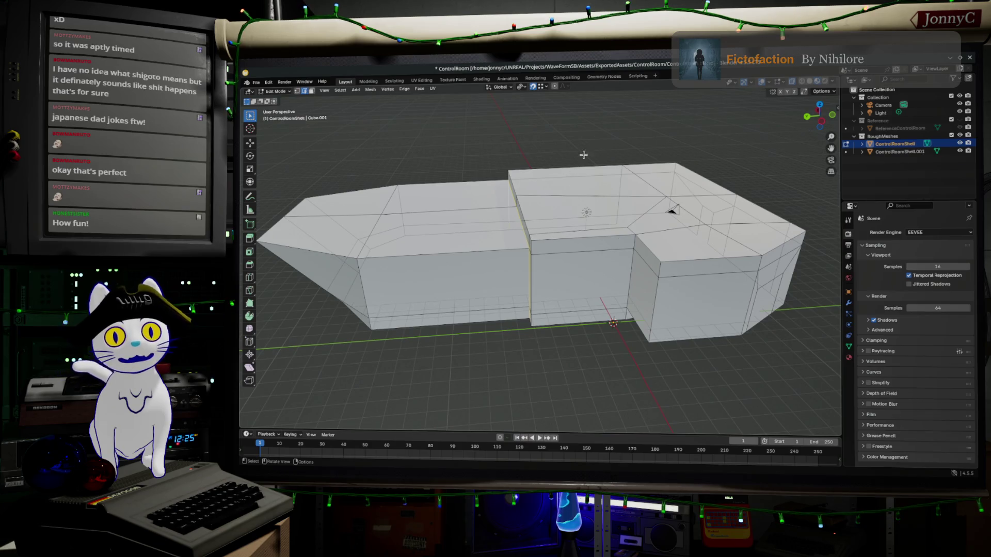
Step: Zoom onto the shell's left end and select the vertical edge loop there
mouse_move(677, 292)
middle_down()
mouse_move(614, 235)
mouse_move(742, 237)
mouse_move(392, 235)
middle_up()
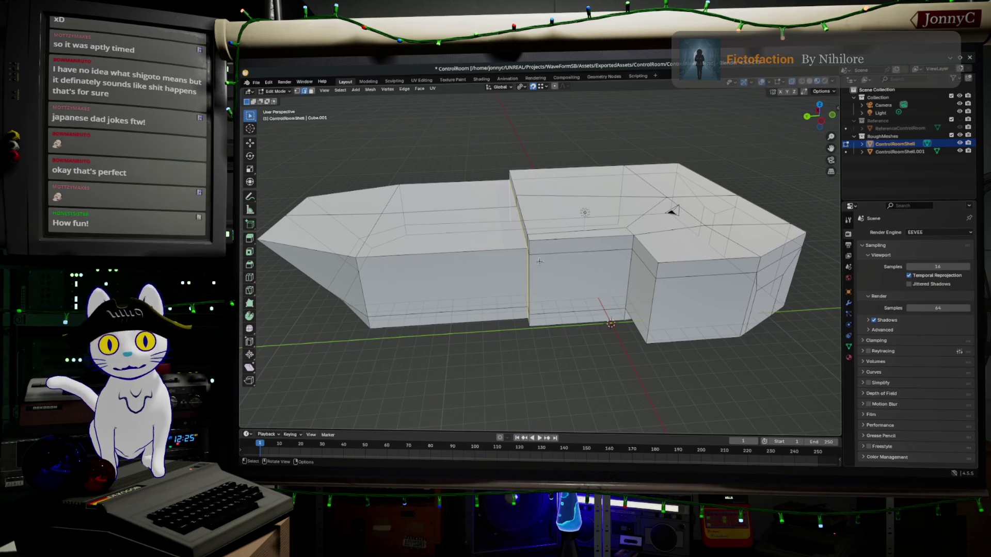
scroll(540, 261, down, 1)
mouse_move(495, 262)
middle_down()
mouse_move(505, 215)
mouse_move(596, 248)
middle_up()
alt+click(596, 248)
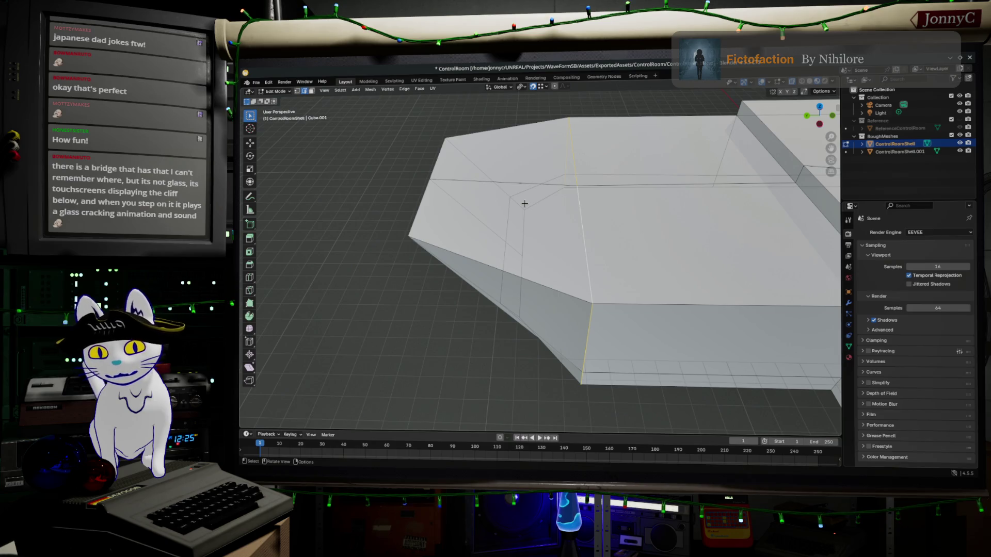
mouse_move(525, 204)
middle_down()
mouse_move(539, 230)
mouse_move(639, 198)
mouse_move(568, 228)
mouse_move(546, 221)
mouse_move(634, 242)
mouse_move(589, 229)
middle_up()
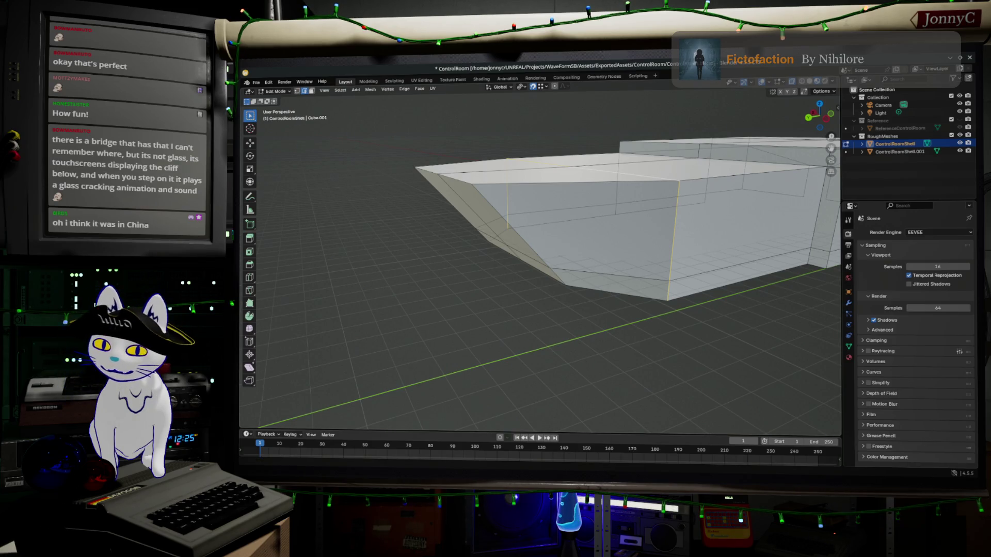
key(alt+Tab)
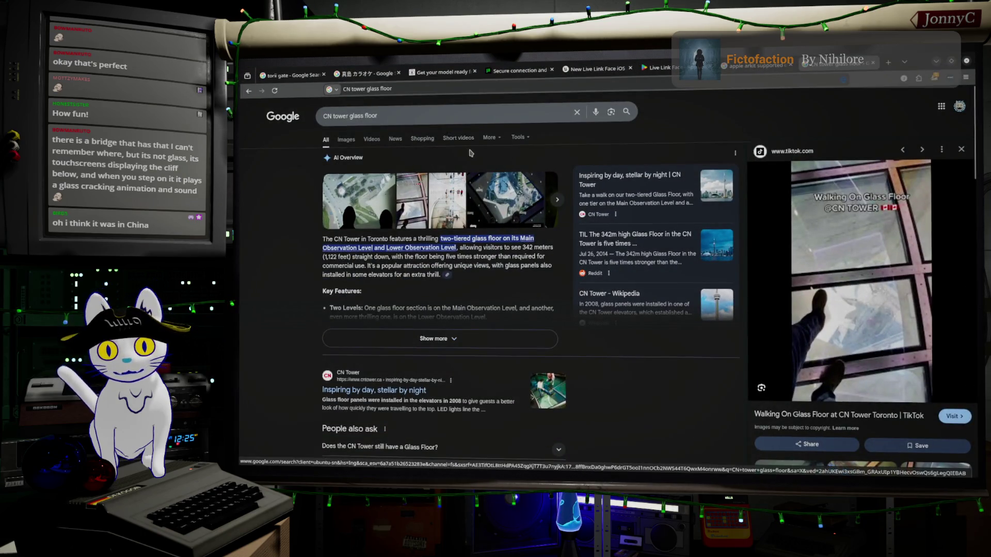
Step: Replace the query with 'nindendo wii ar hack', then view its video and image results
click(480, 115)
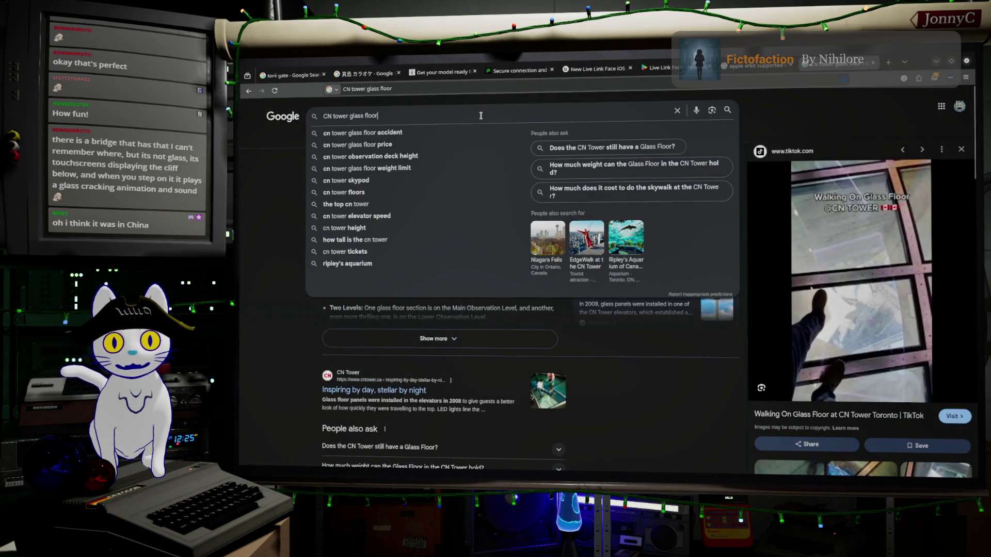
key(ctrl+a)
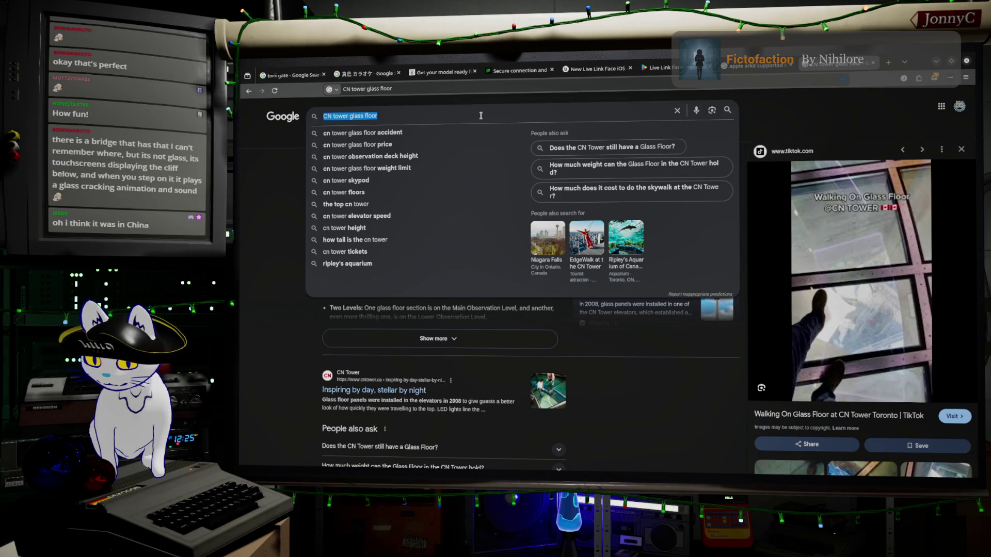
text(ni)
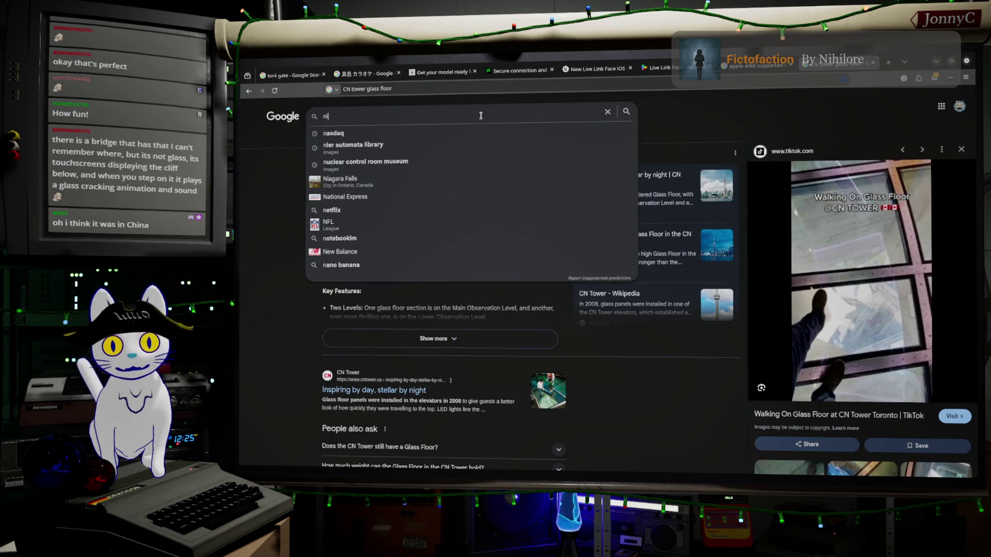
text(nde)
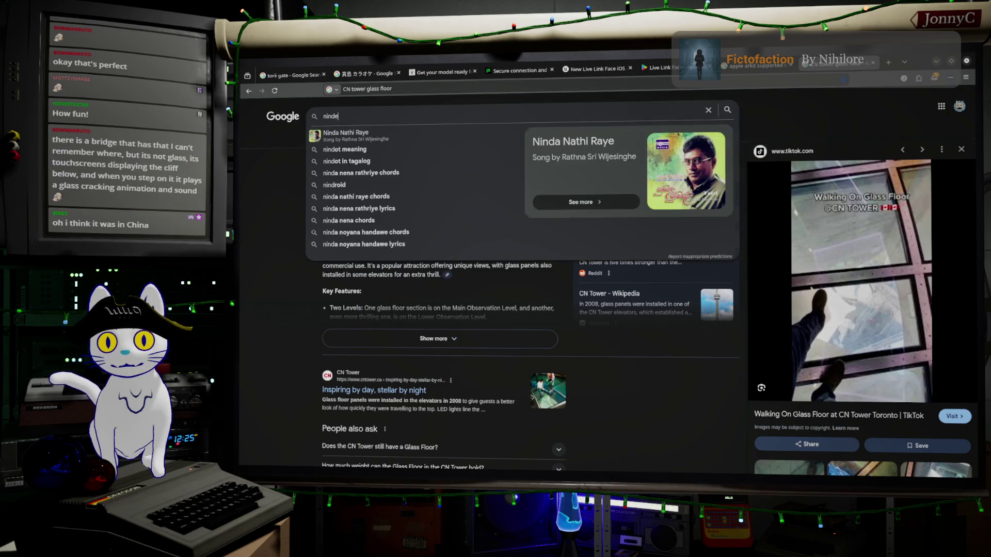
text(ndo wi)
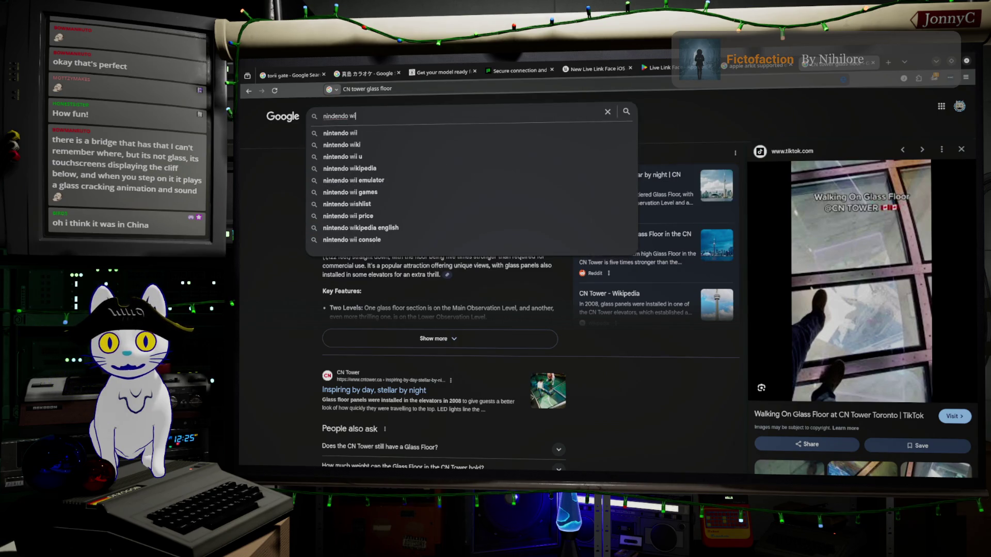
text(iar)
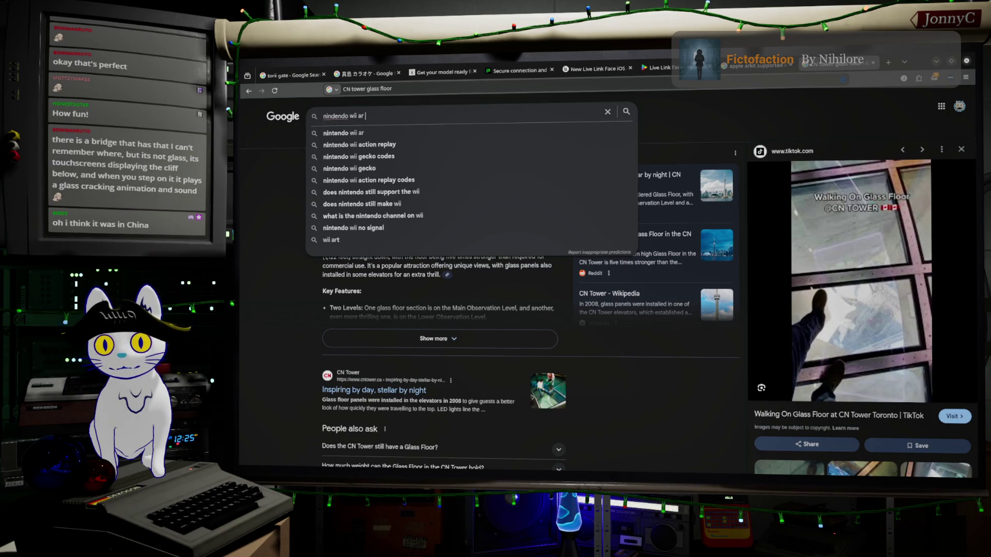
text(h)
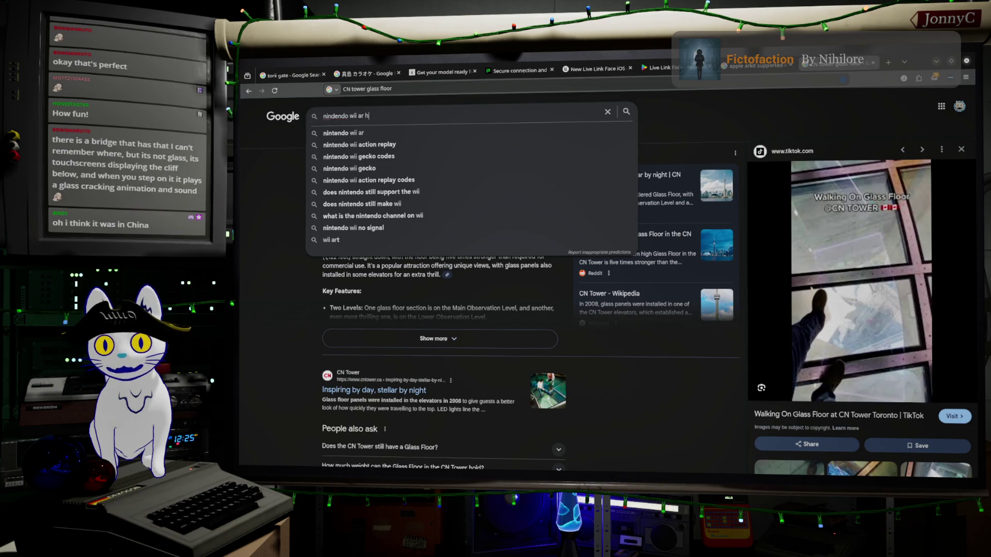
text(adck)
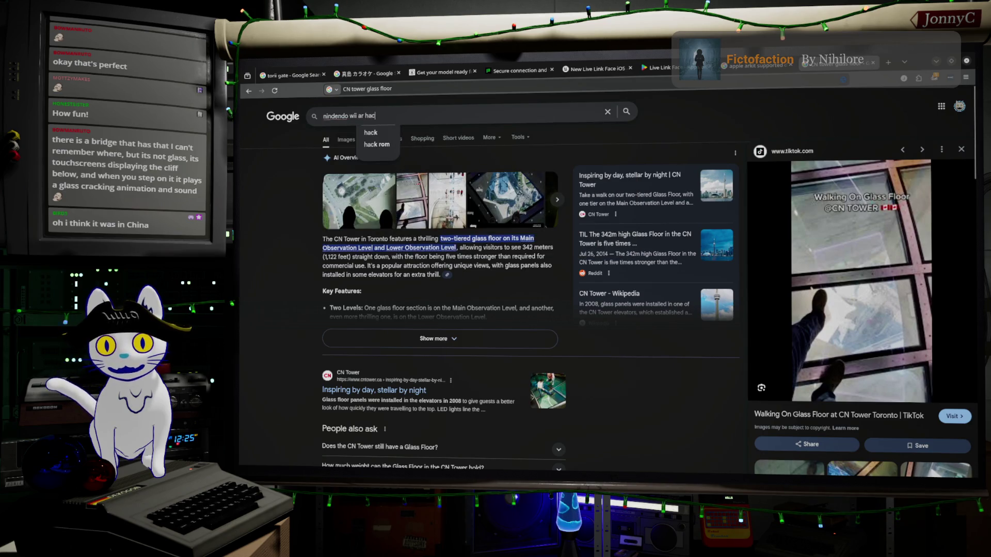
key(Return)
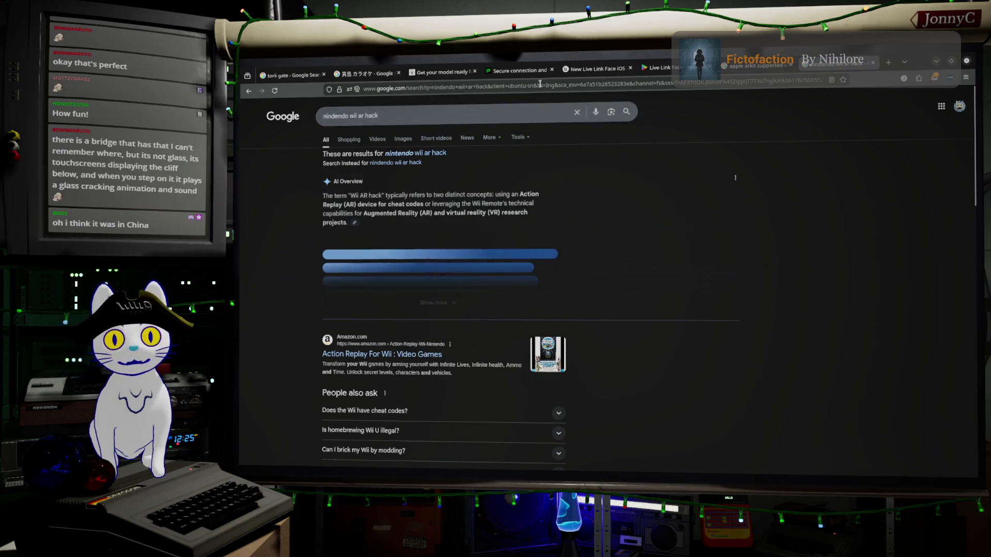
click(373, 140)
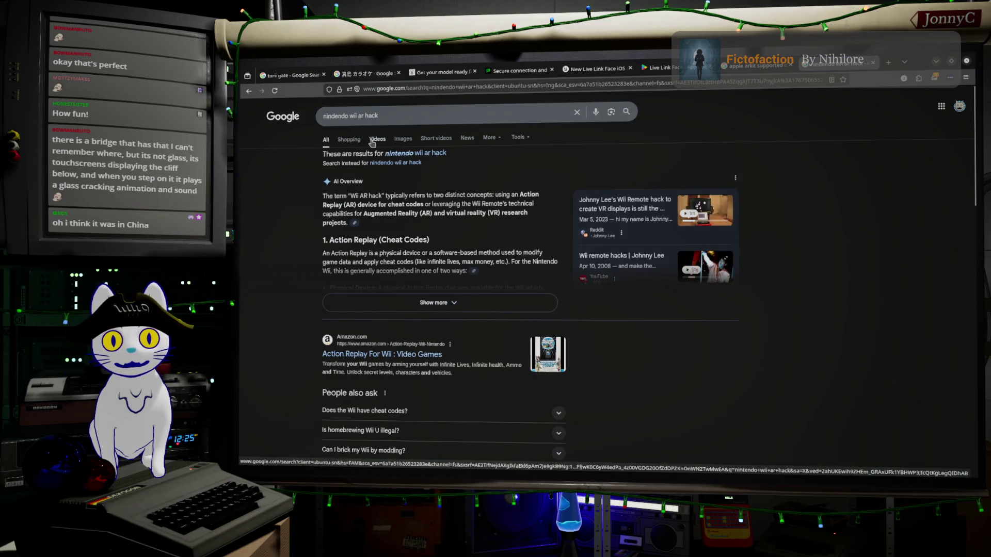
click(401, 141)
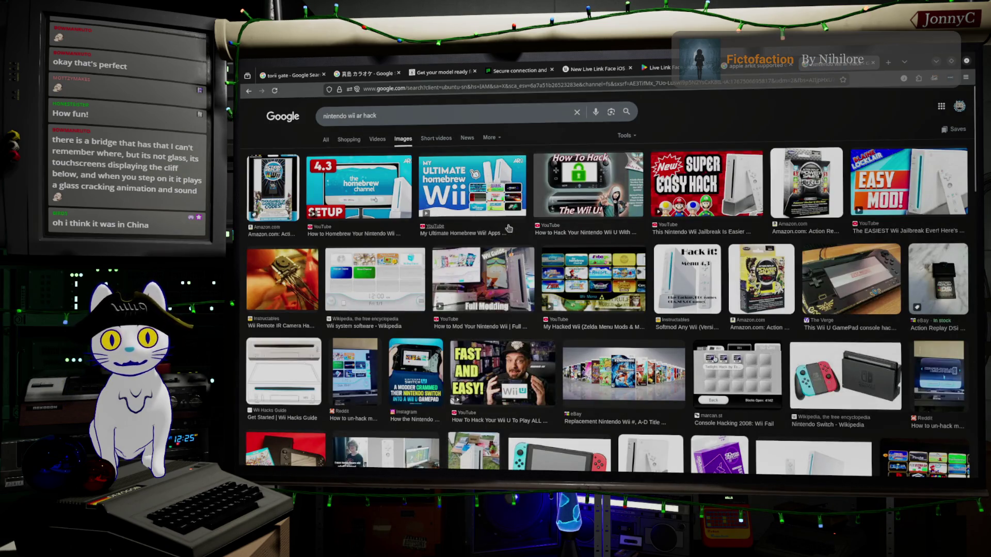
Step: Browse the image results and open the Hackster.io Wii image preview
scroll(537, 278, down, 1)
scroll(512, 313, up, 1)
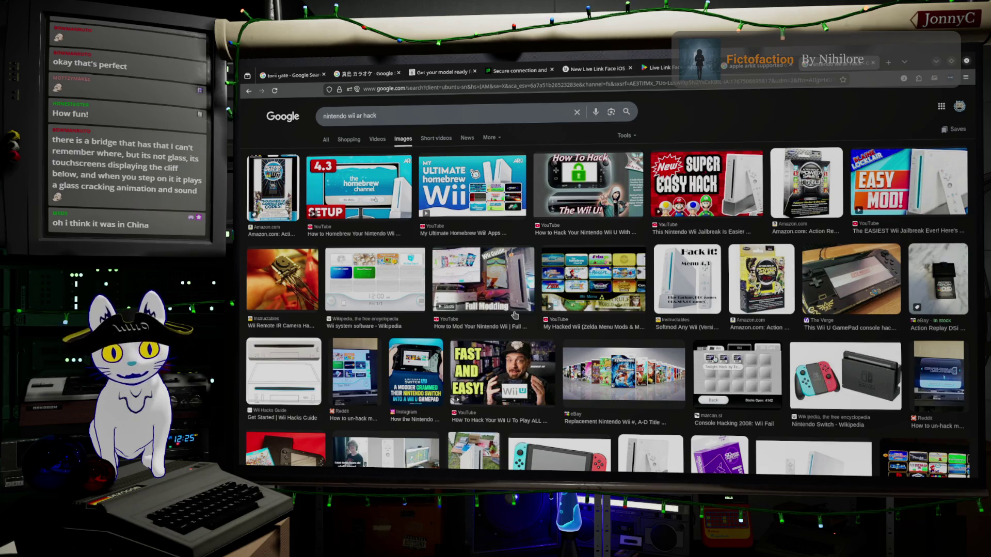
scroll(474, 174, down, 4)
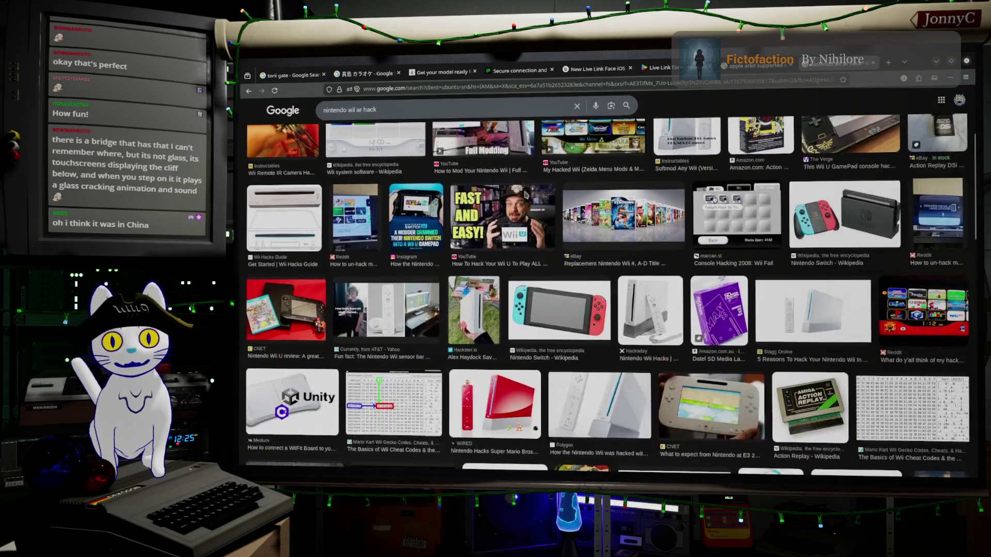
click(490, 268)
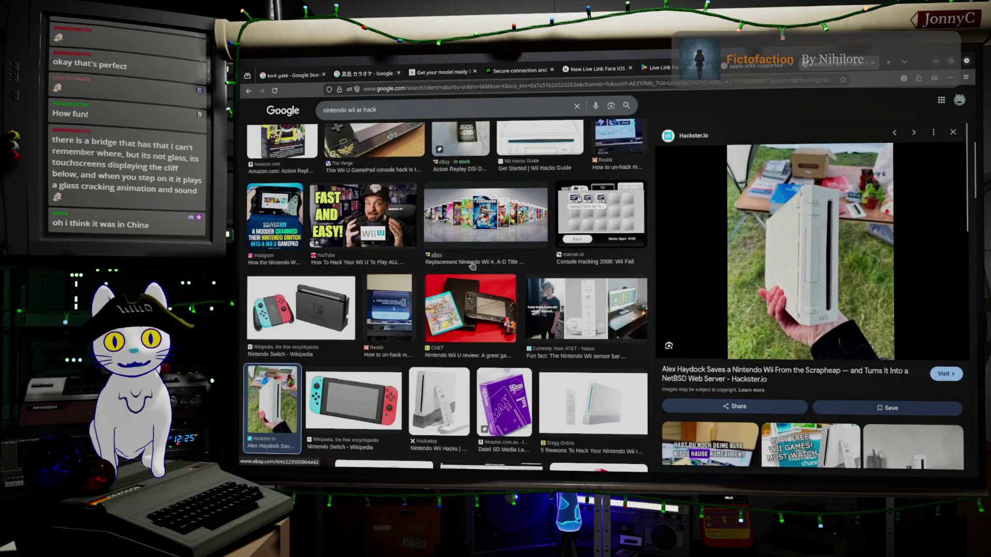
scroll(369, 346, down, 4)
scroll(369, 346, down, 10)
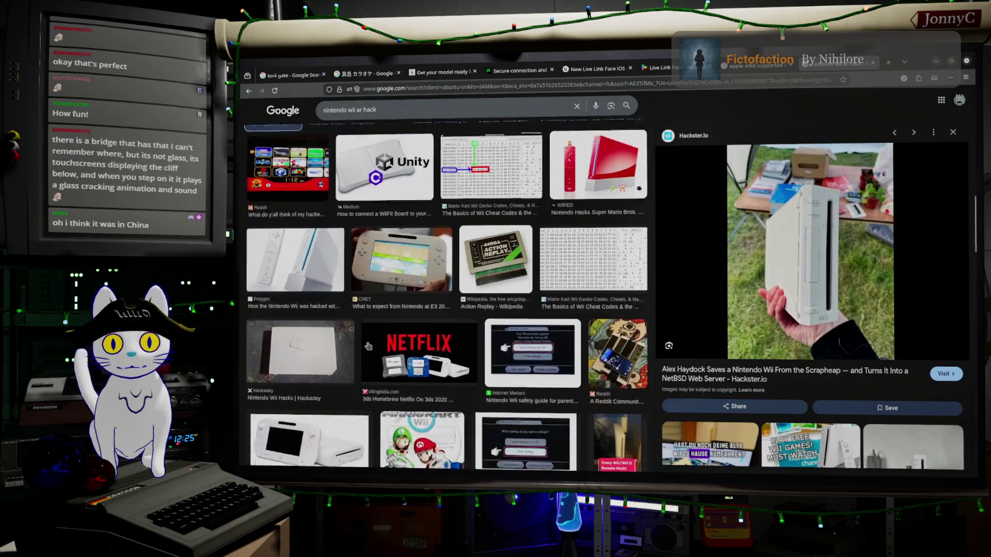
scroll(369, 346, down, 8)
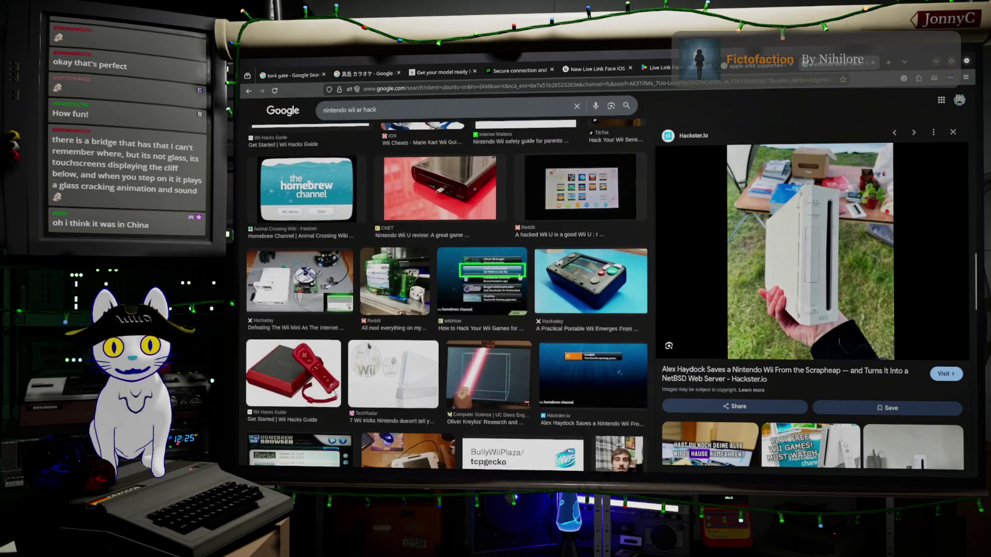
scroll(369, 345, down, 10)
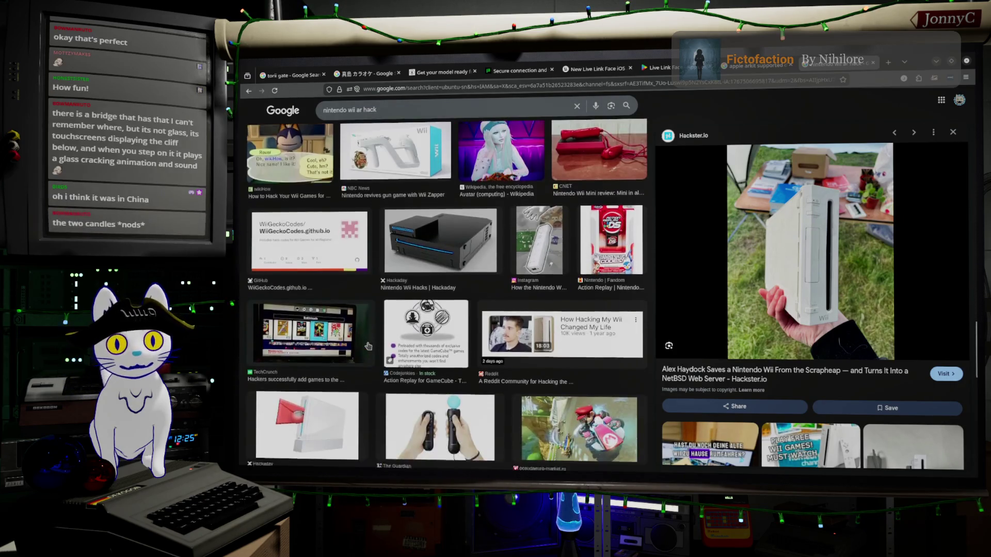
scroll(369, 346, down, 7)
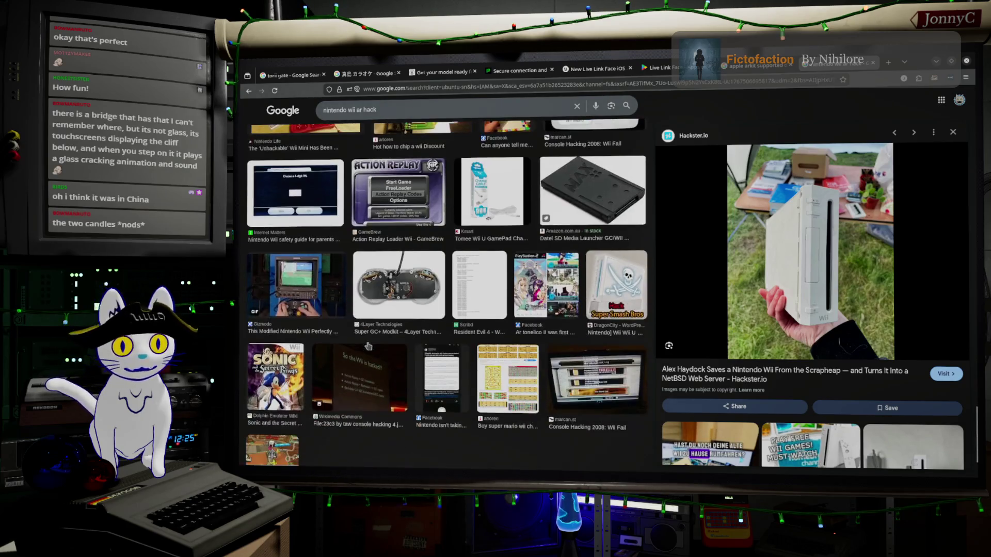
scroll(383, 338, up, 10)
scroll(382, 338, up, 15)
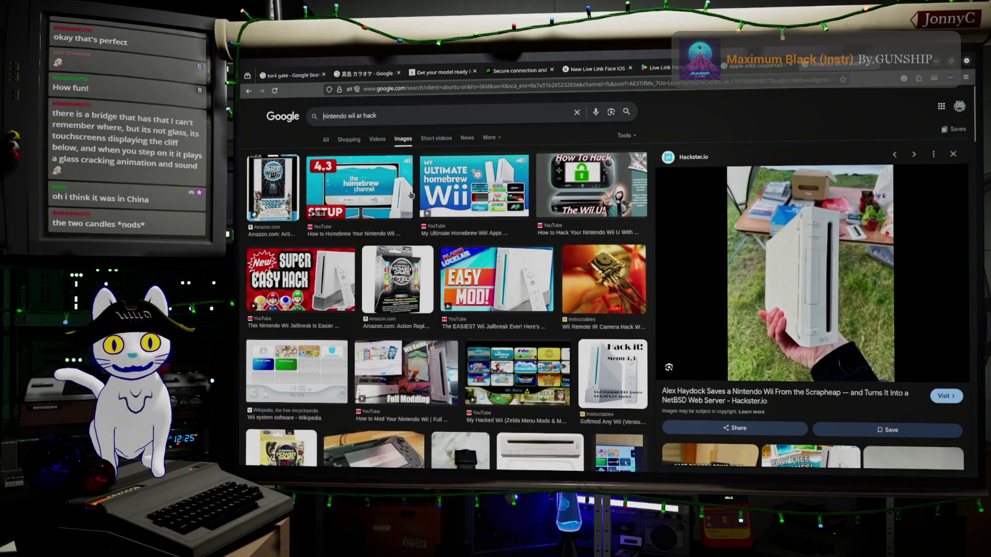
scroll(447, 236, down, 4)
scroll(447, 235, up, 4)
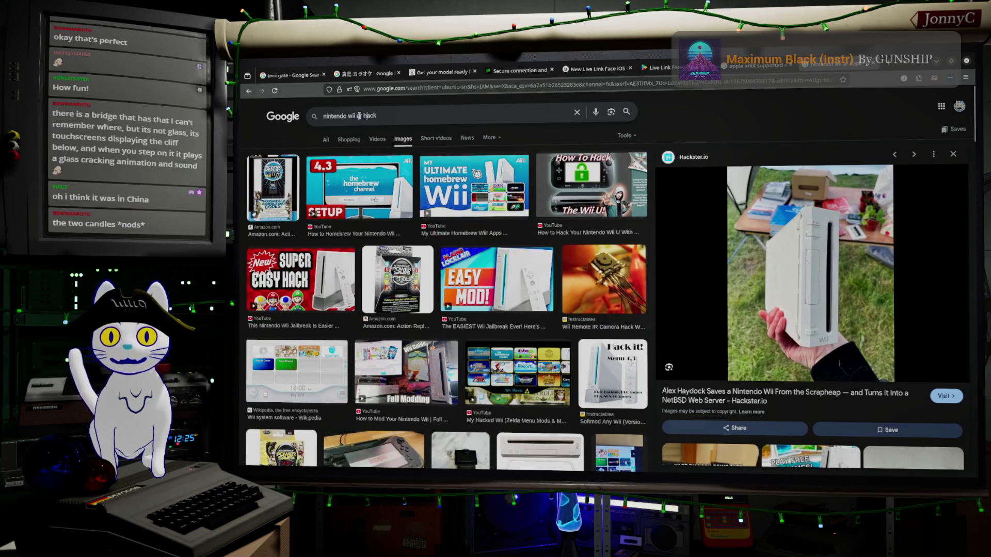
Step: Select the 'nintendo wii ar hack' query text in the search box, then minimise the browser
drag(356, 116, 413, 112)
key(shift+Home)
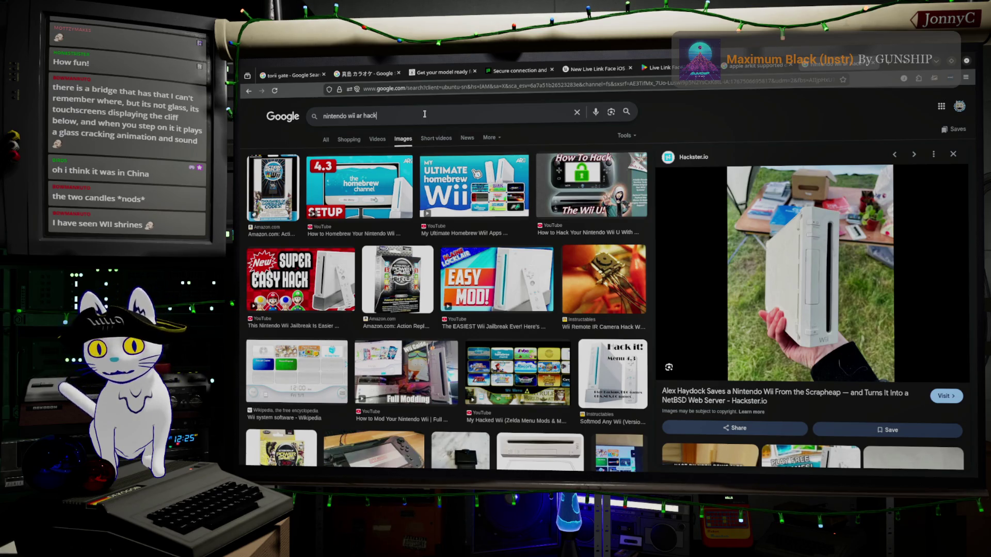
key(ctrl+a)
click(938, 62)
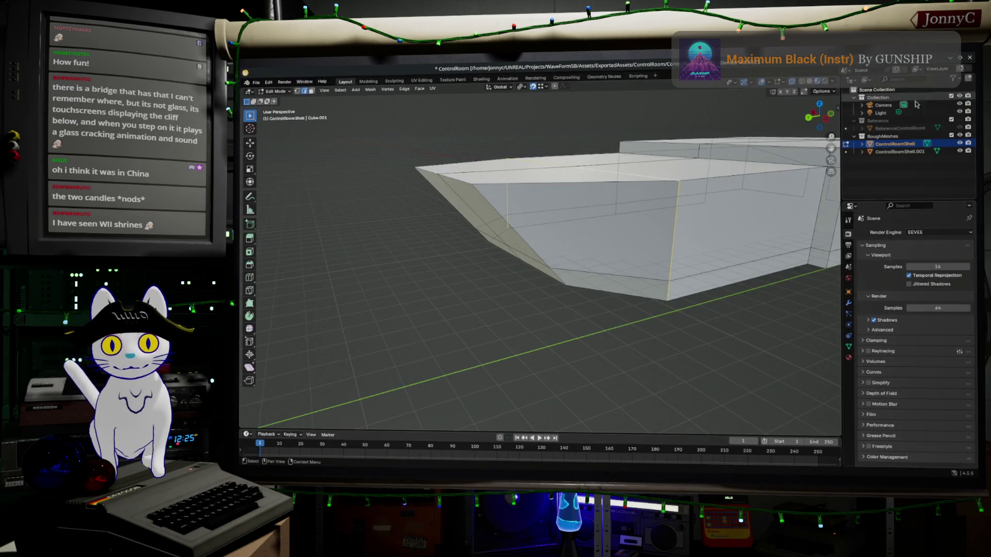
Step: Orbit and zoom around the ControlRoomShell mesh, ending on a near-front view
mouse_move(620, 314)
middle_down()
mouse_move(663, 305)
mouse_move(594, 171)
middle_up()
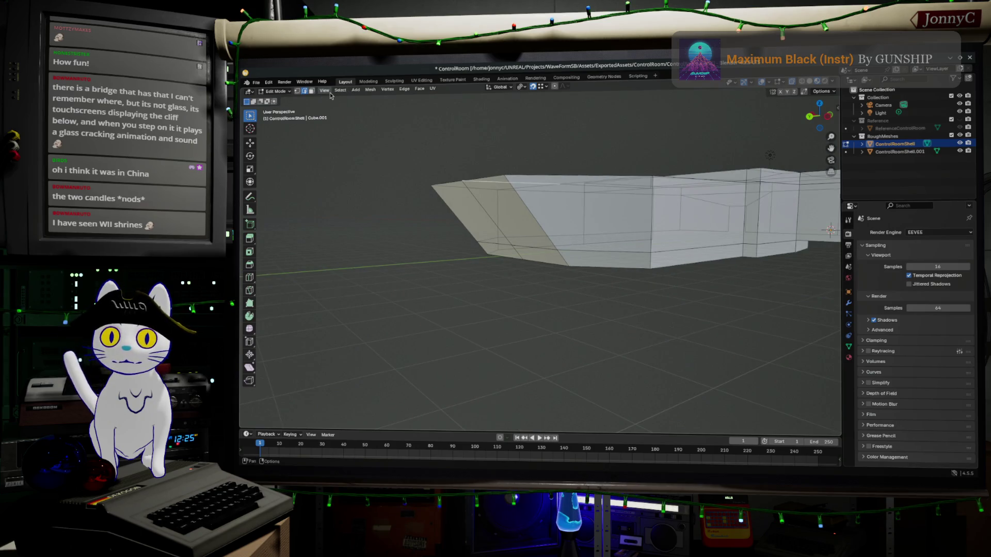
mouse_move(409, 135)
middle_down()
mouse_move(478, 249)
mouse_move(521, 210)
mouse_move(634, 154)
mouse_move(630, 255)
mouse_move(590, 245)
mouse_move(533, 295)
mouse_move(512, 355)
mouse_move(601, 275)
mouse_move(559, 343)
middle_up()
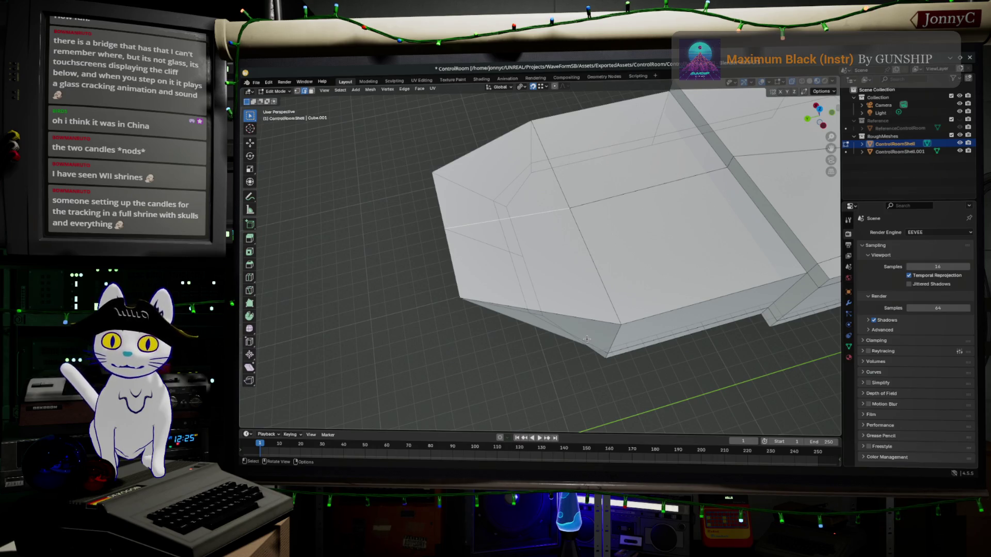
scroll(587, 339, down, 1)
mouse_move(585, 338)
middle_down()
mouse_move(614, 306)
mouse_move(665, 282)
mouse_move(708, 284)
mouse_move(593, 288)
mouse_move(654, 270)
mouse_move(617, 262)
mouse_move(623, 285)
mouse_move(607, 289)
middle_up()
Step: In face select mode, inset the first side wall face with a 0.1 m thickness
click(312, 91)
click(493, 205)
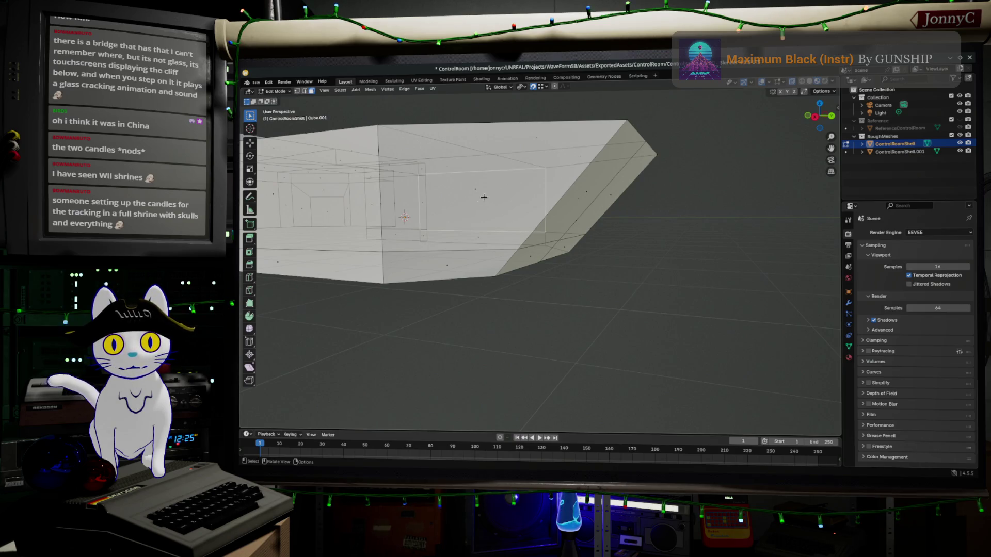
middle_drag(476, 192, 531, 196)
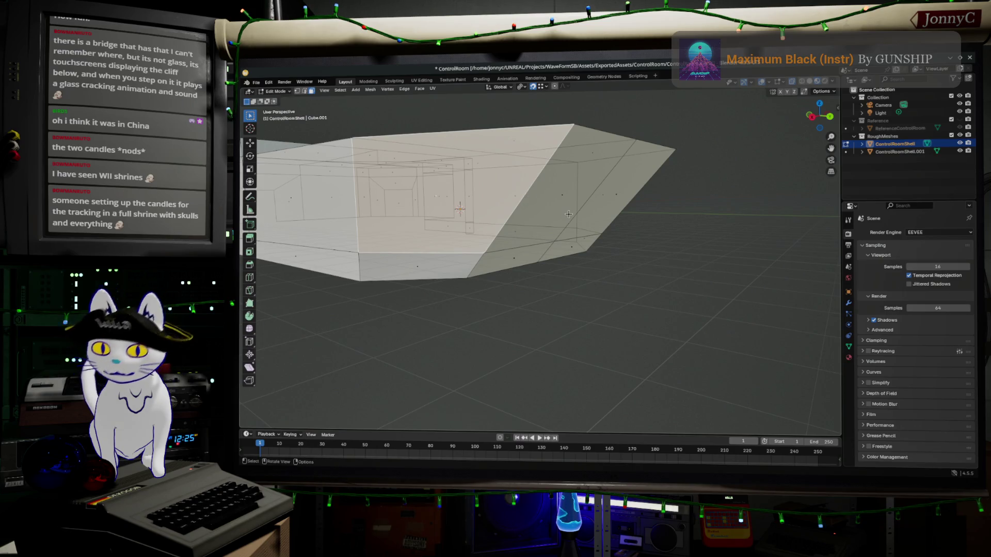
key(i)
click(552, 220)
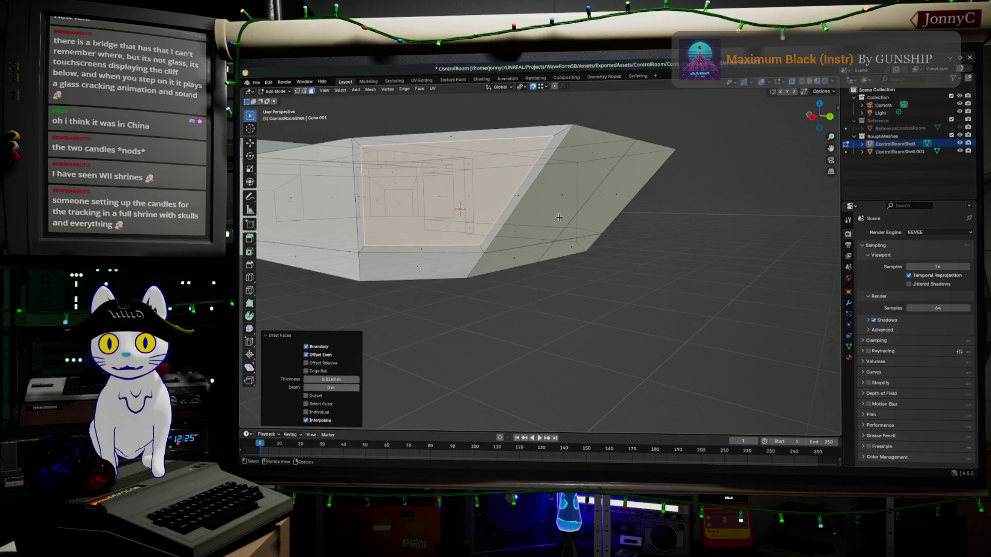
drag(330, 380, 338, 379)
click(309, 379)
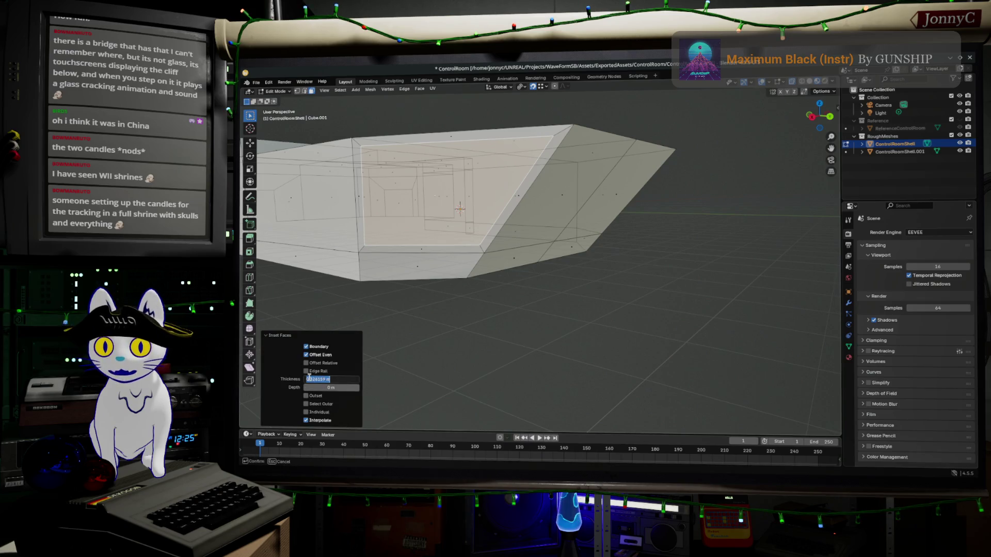
text(0.1)
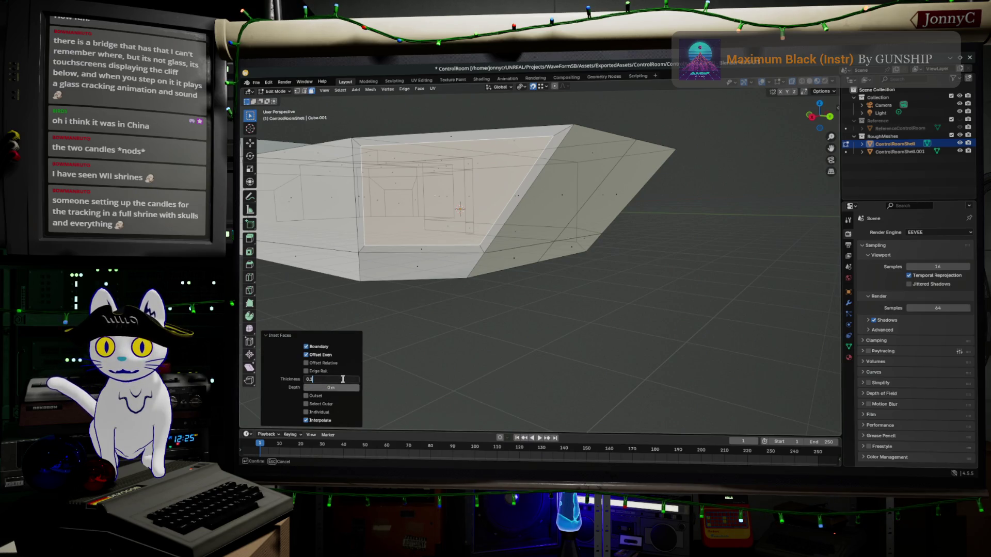
key(Return)
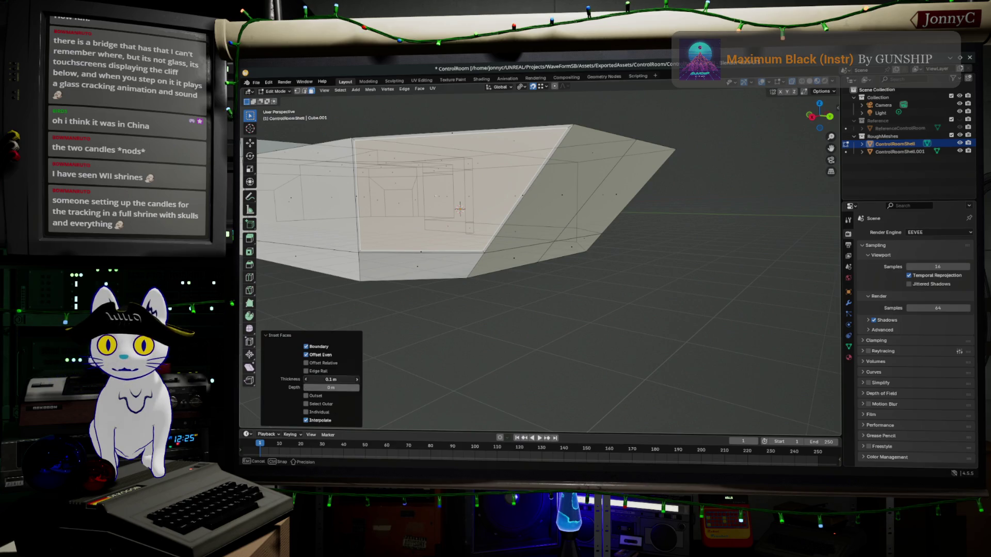
Step: Inset the next wall face with a 0.1 m thickness
middle_drag(563, 186, 555, 207)
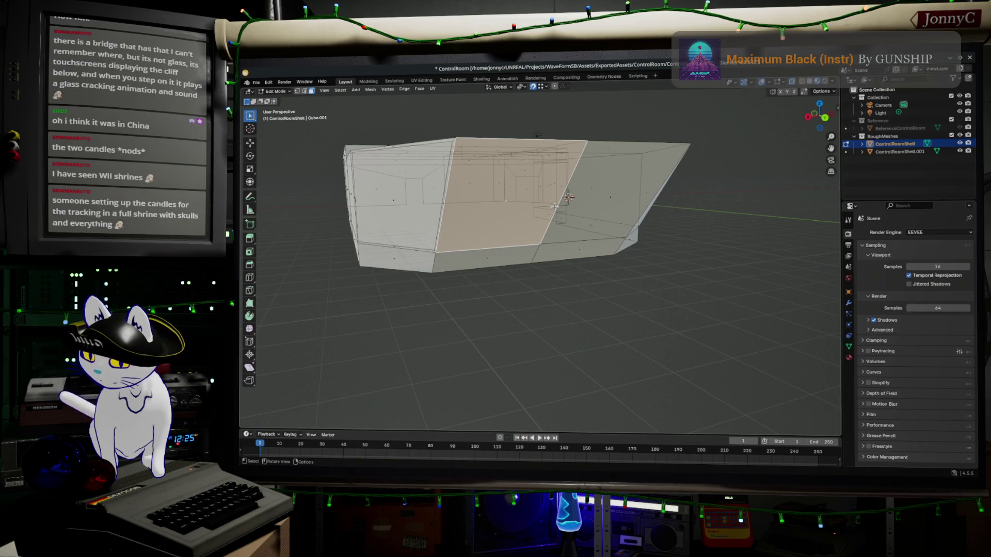
key(i)
click(393, 403)
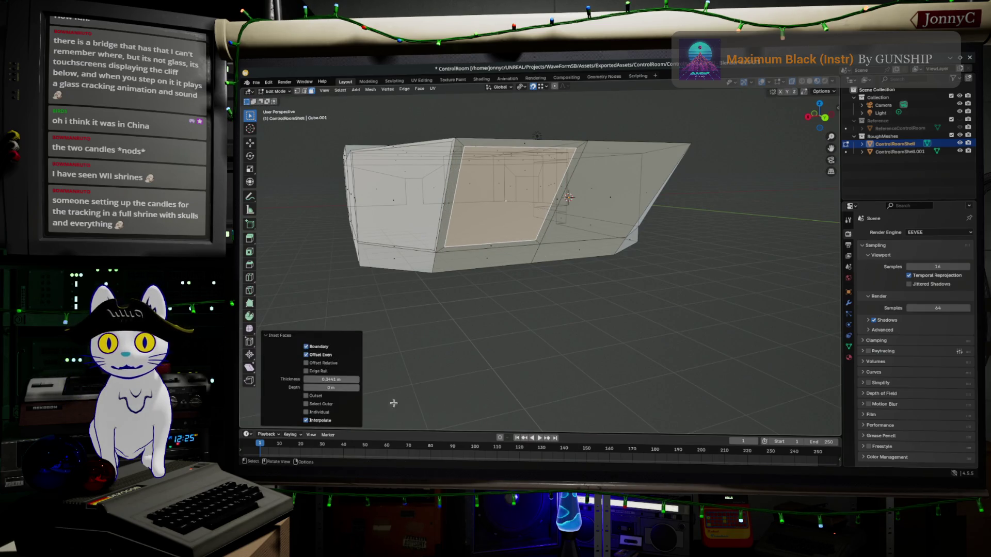
click(331, 380)
text(0.1)
key(Return)
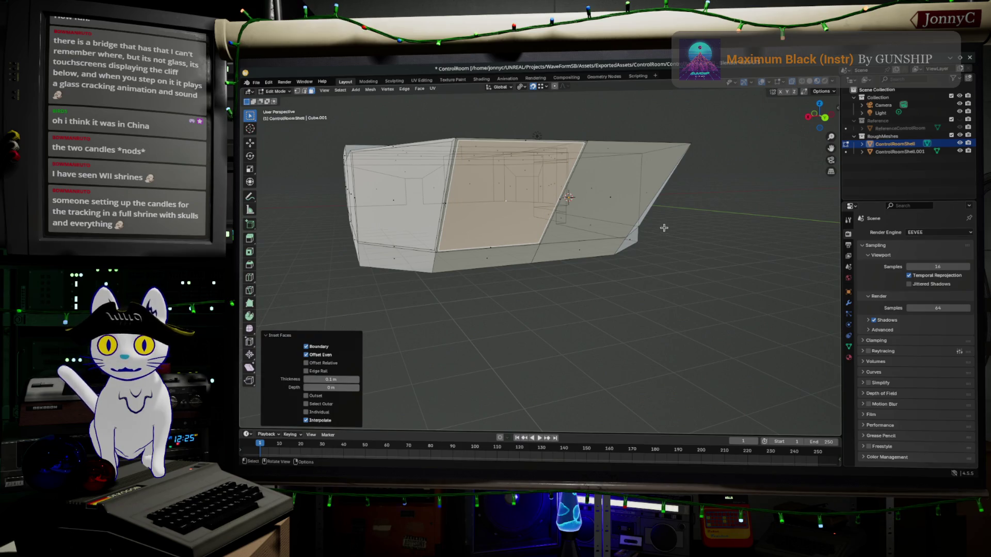
Step: Inset the adjacent right wall face by 0.1 m, then select the angled front face
click(601, 196)
middle_drag(600, 196, 596, 203)
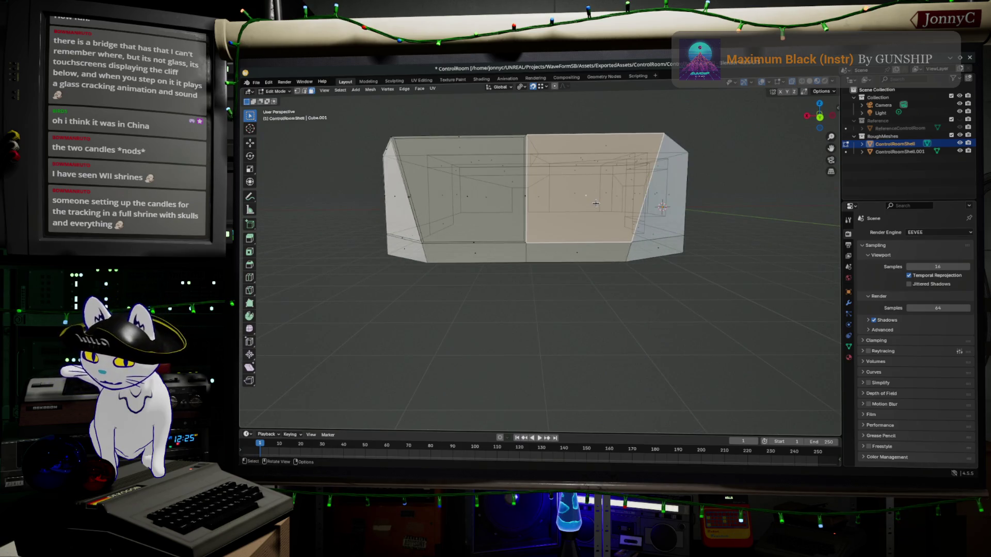
key(i)
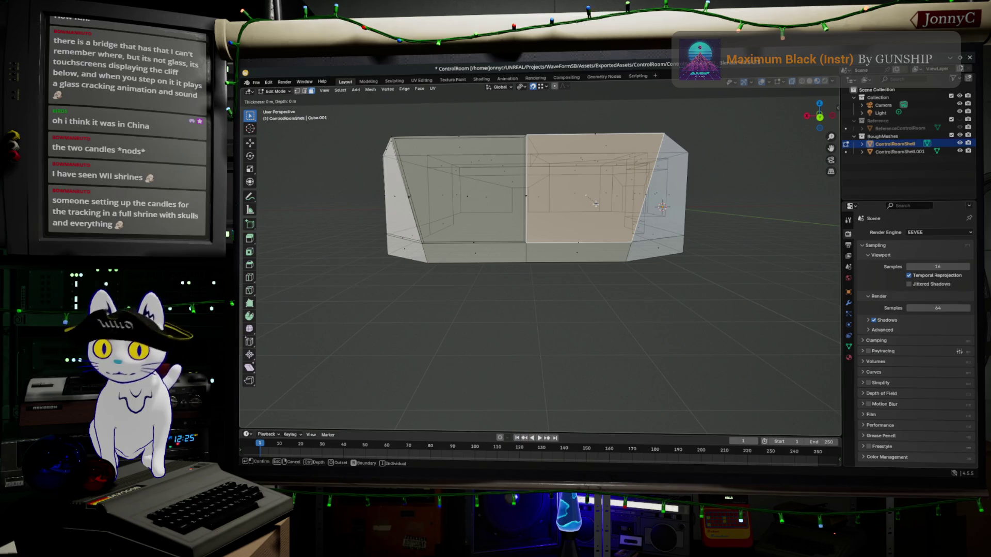
click(590, 207)
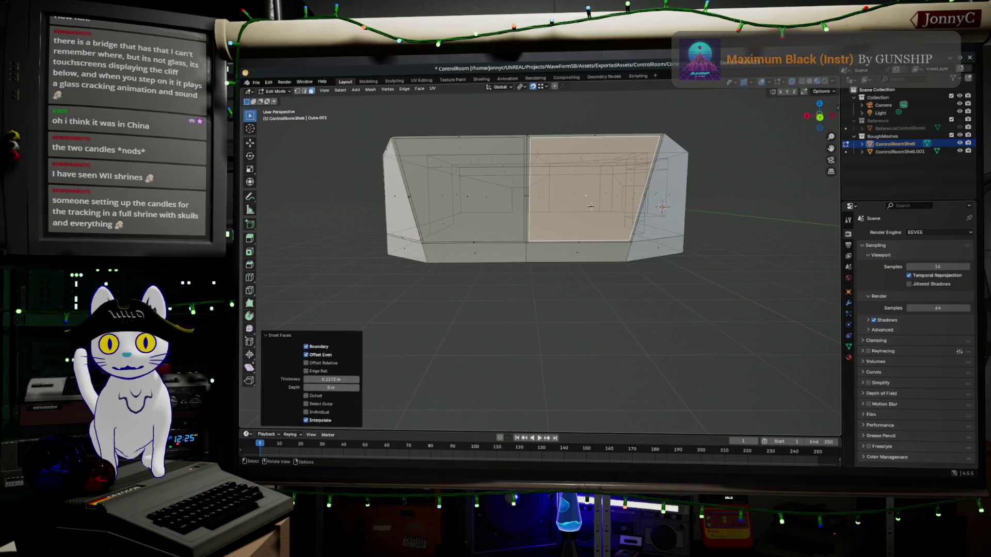
click(338, 379)
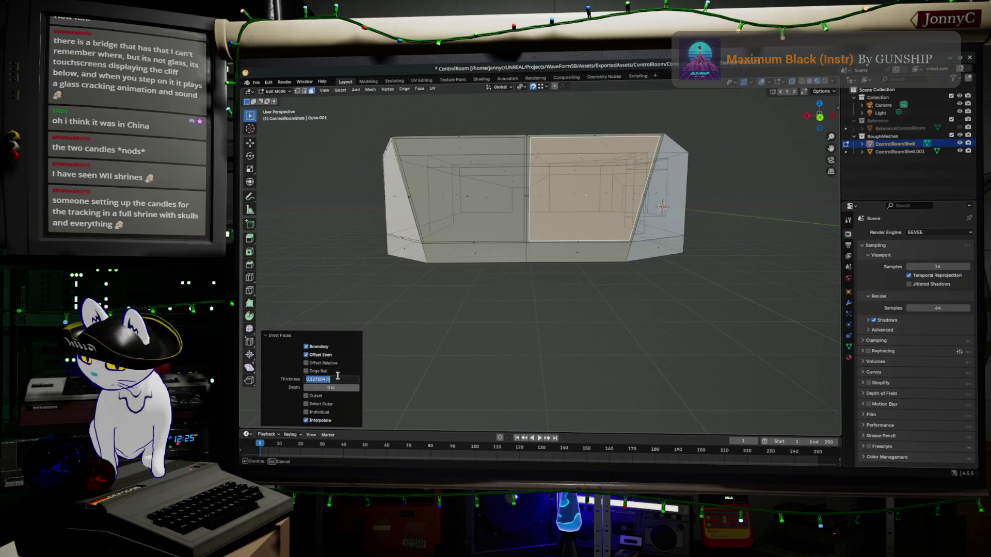
text(0.1 m)
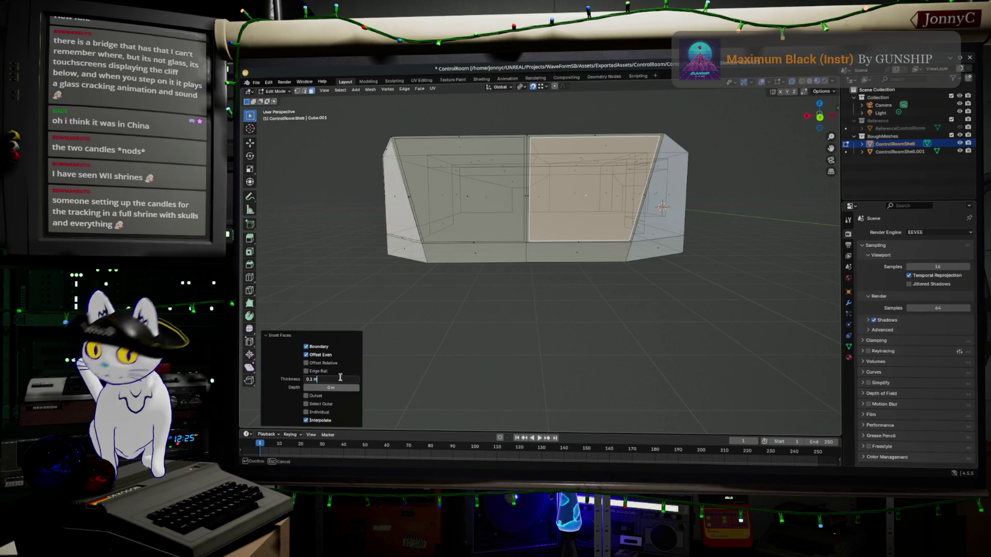
key(Return)
mouse_move(531, 348)
middle_down()
mouse_move(597, 339)
mouse_move(578, 331)
mouse_move(627, 302)
mouse_move(618, 302)
middle_up()
click(599, 243)
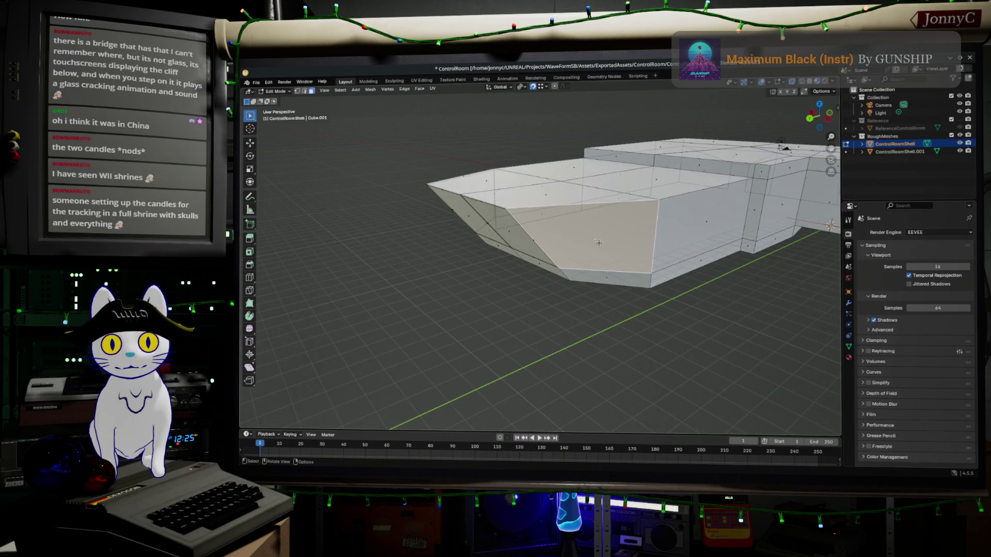
Step: Inset the selected angled front face with a 0.1 m Inset Faces thickness
key(i)
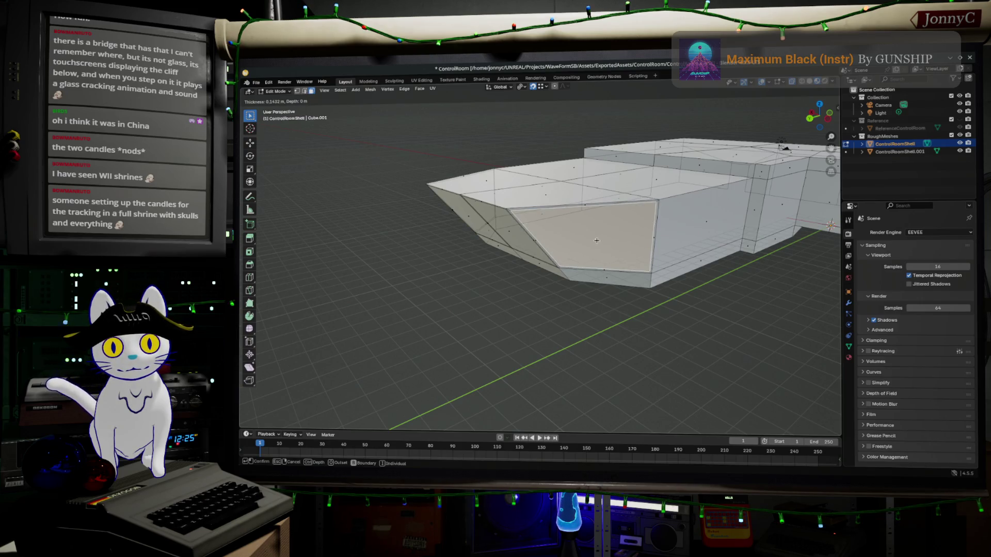
click(596, 239)
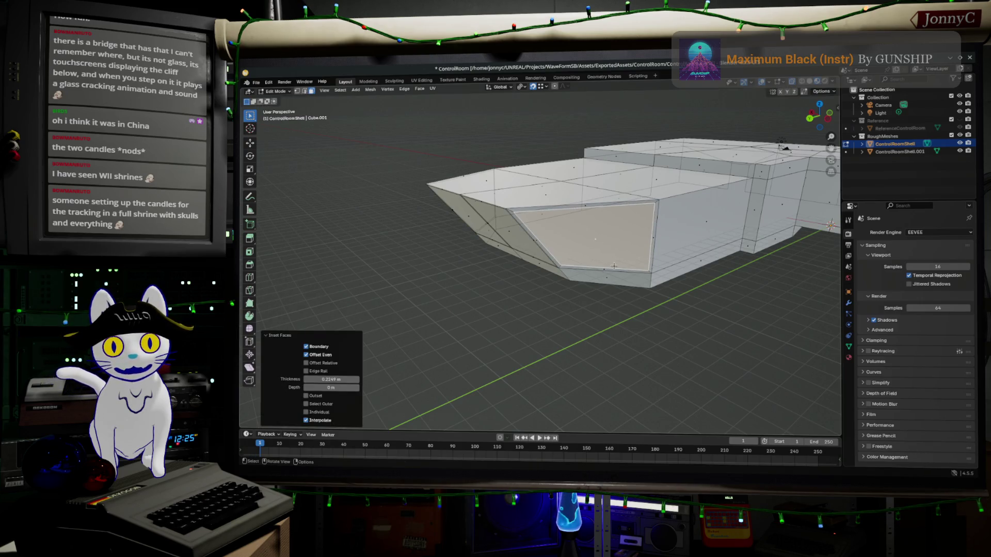
click(338, 379)
text(0.1)
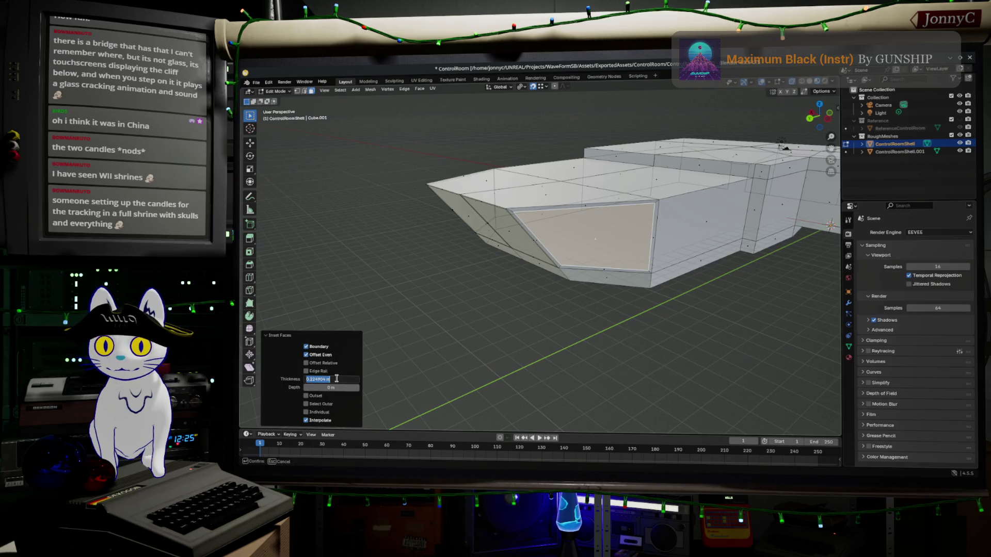
key(Return)
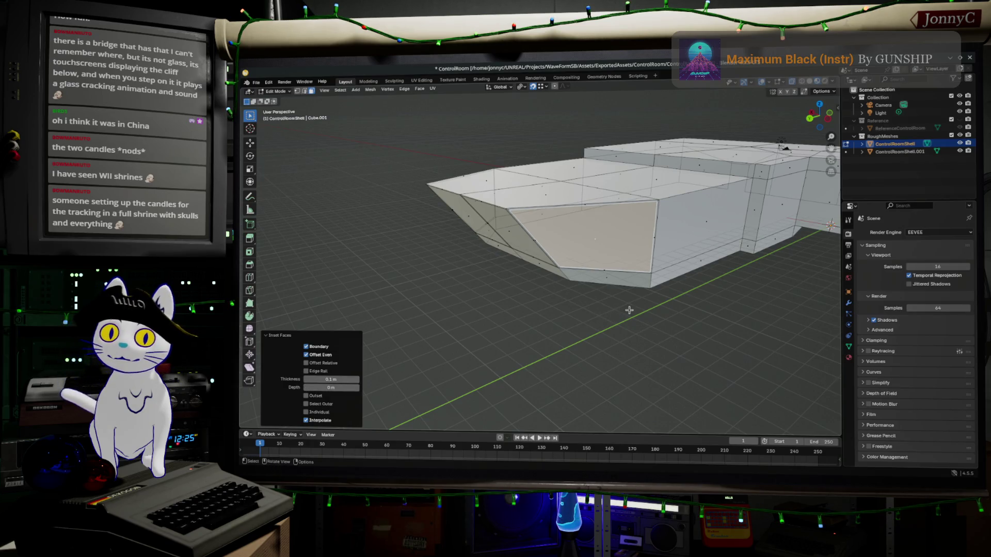
mouse_move(691, 294)
middle_down()
mouse_move(599, 280)
mouse_move(448, 280)
middle_up()
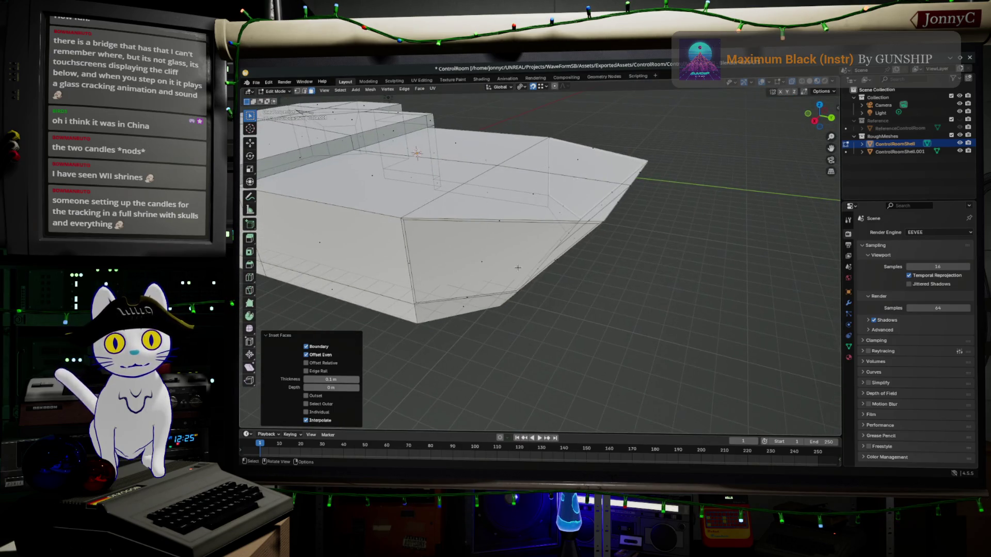
Step: Add one centred loop cut around the shell near its angled front end, then inspect it
key(ctrl+r)
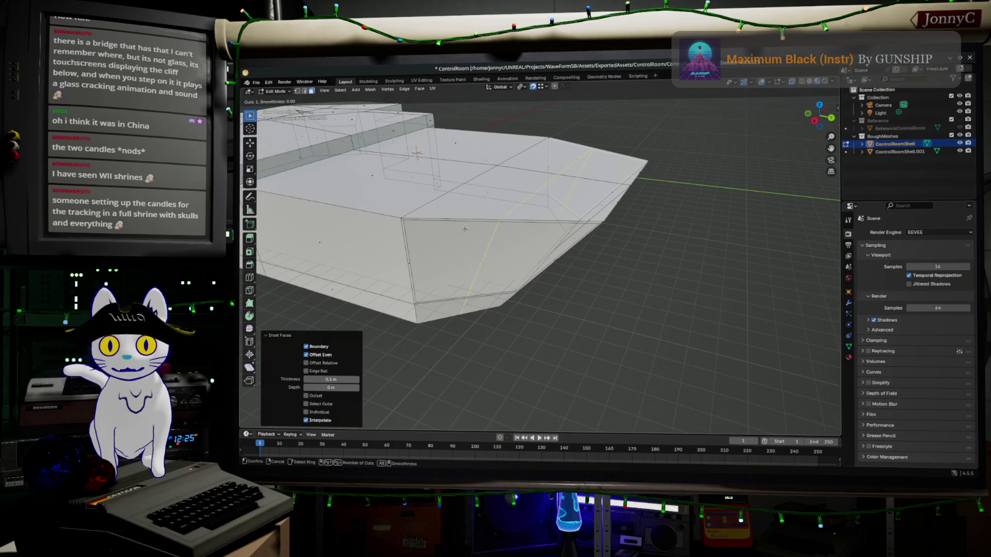
click(460, 241)
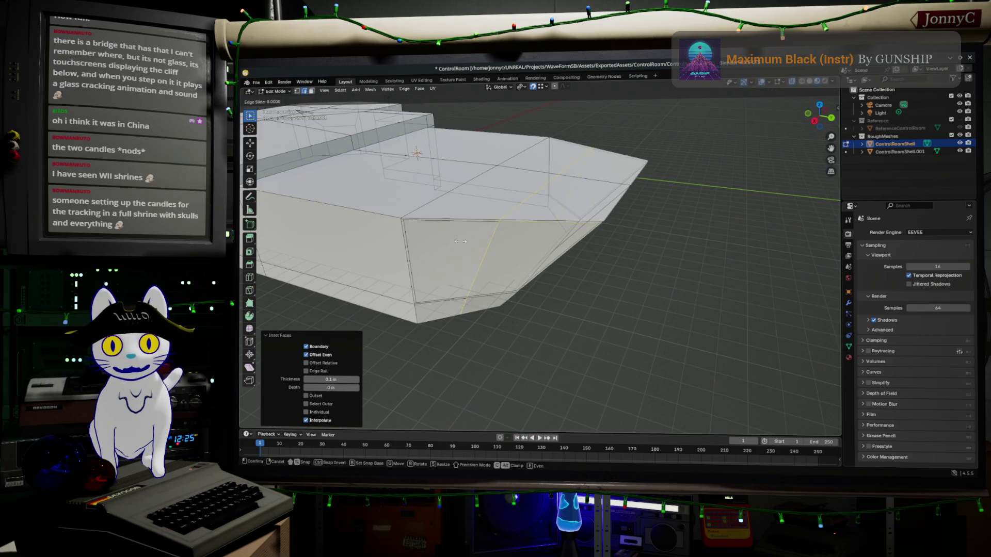
right_click(460, 242)
mouse_move(603, 285)
middle_down()
mouse_move(527, 247)
mouse_move(465, 334)
middle_up()
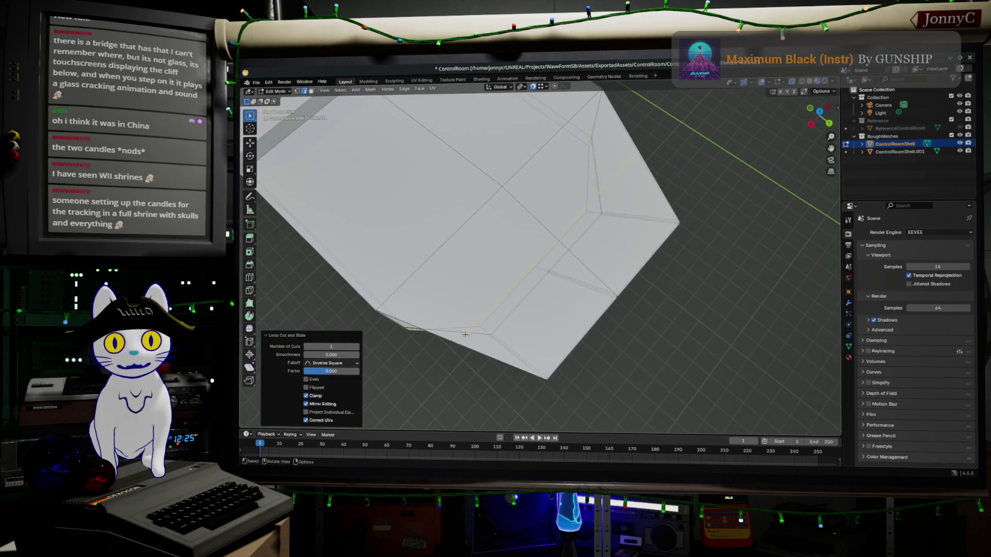
middle_drag(616, 259, 718, 242)
middle_drag(553, 200, 557, 220)
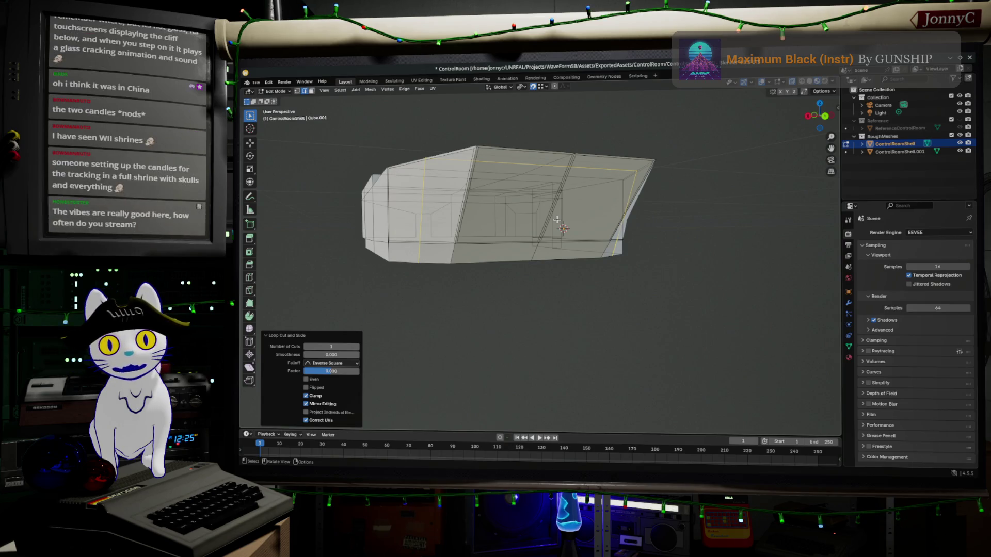
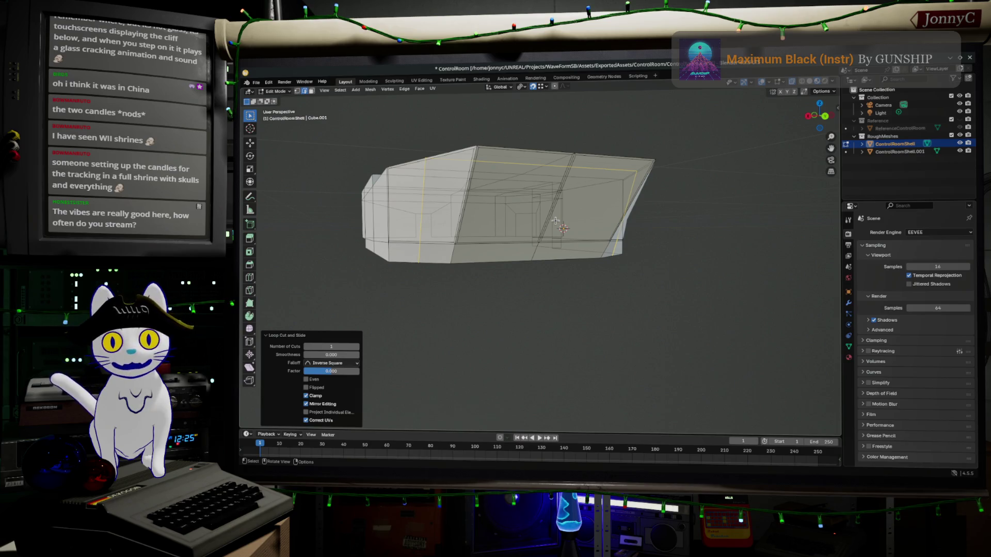
Step: Inspect the shell from several angles, loop-select an edge on the slanted lower wall, and begin bevelling it
mouse_move(555, 220)
middle_down()
mouse_move(549, 288)
mouse_move(586, 311)
mouse_move(581, 261)
middle_up()
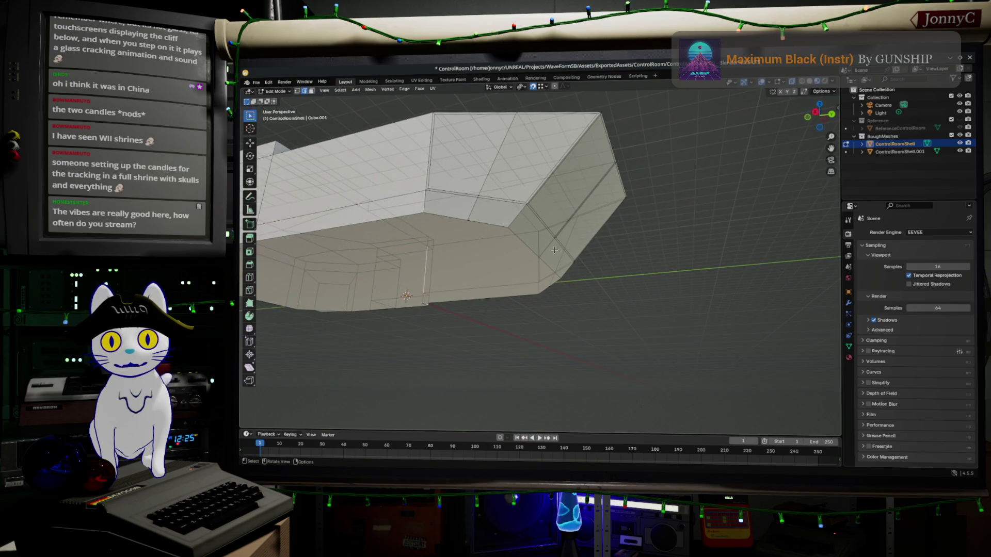
scroll(385, 178, up, 2)
mouse_move(384, 178)
middle_down()
mouse_move(465, 255)
mouse_move(510, 272)
mouse_move(413, 198)
mouse_move(428, 187)
middle_up()
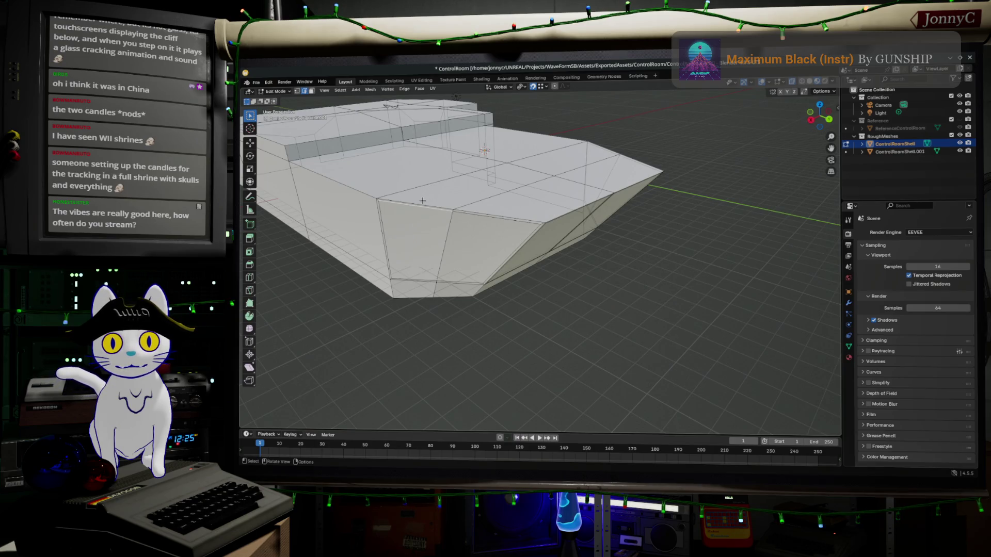
mouse_move(419, 202)
middle_down()
mouse_move(488, 187)
mouse_move(583, 243)
middle_up()
mouse_move(529, 226)
middle_down()
mouse_move(560, 258)
mouse_move(557, 242)
middle_up()
alt+click(562, 261)
key(ctrl+b)
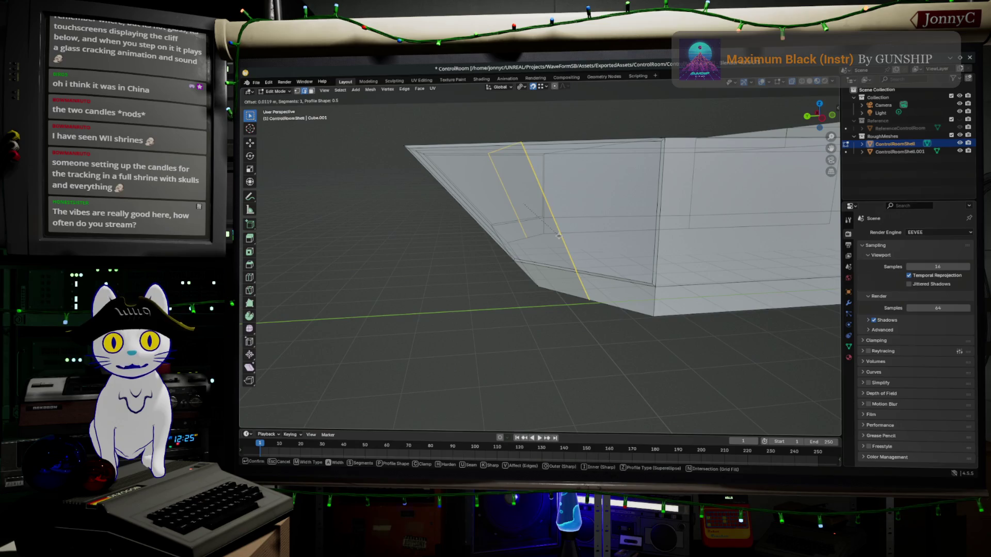
Step: Set the lower-wall edge loop bevel width to 0.10 m and clear the selection
key(Return)
click(327, 307)
text(0.10)
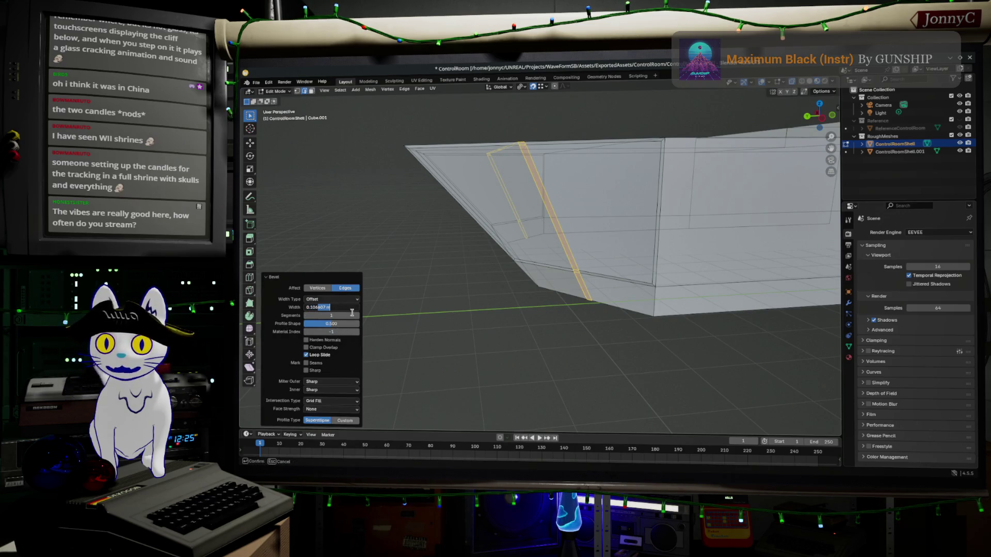
key(Return)
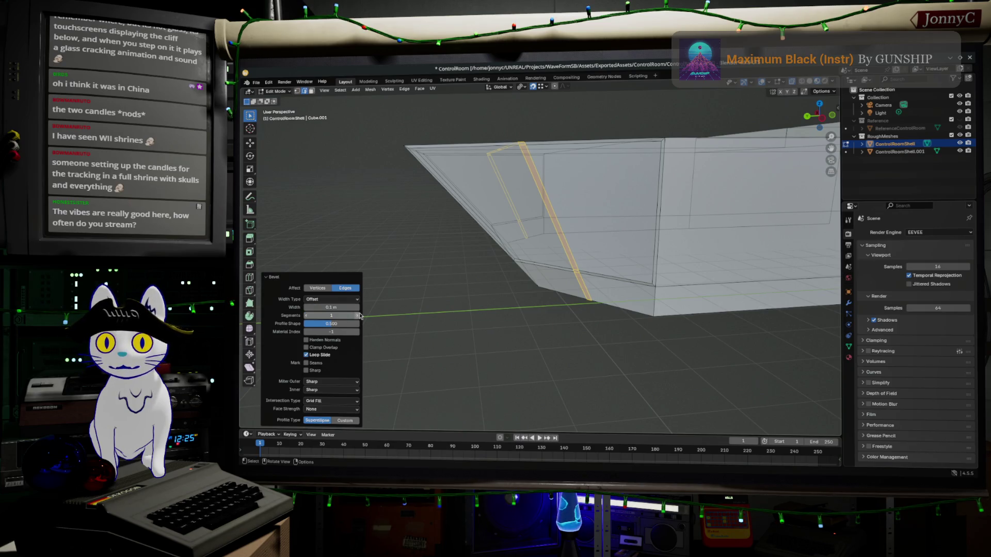
click(619, 375)
Step: Orbit around the shell, including its underside, to check the new bevel strip
mouse_move(615, 374)
middle_down()
mouse_move(649, 361)
mouse_move(714, 365)
mouse_move(679, 354)
middle_up()
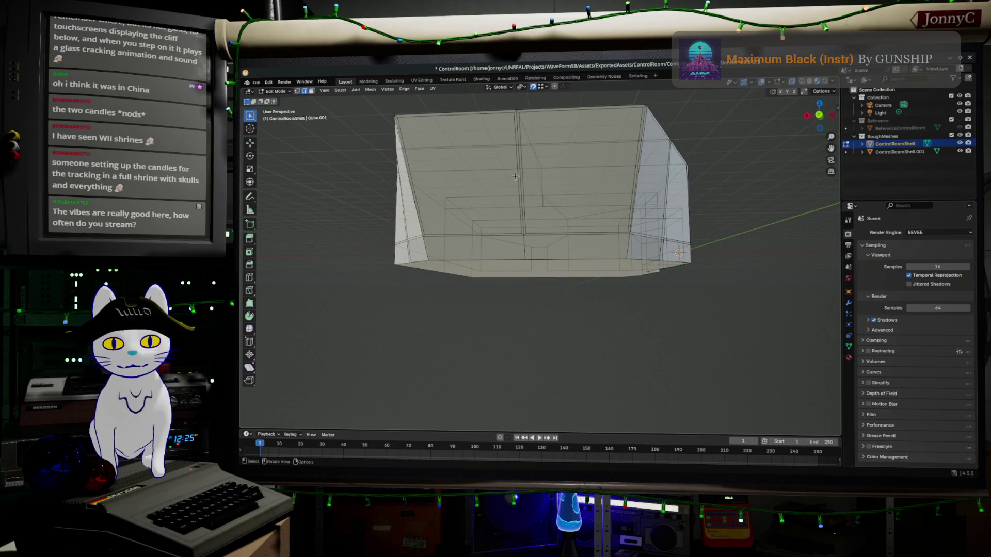
scroll(515, 177, up, 5)
mouse_move(548, 227)
middle_down()
mouse_move(489, 251)
mouse_move(453, 241)
mouse_move(545, 246)
middle_up()
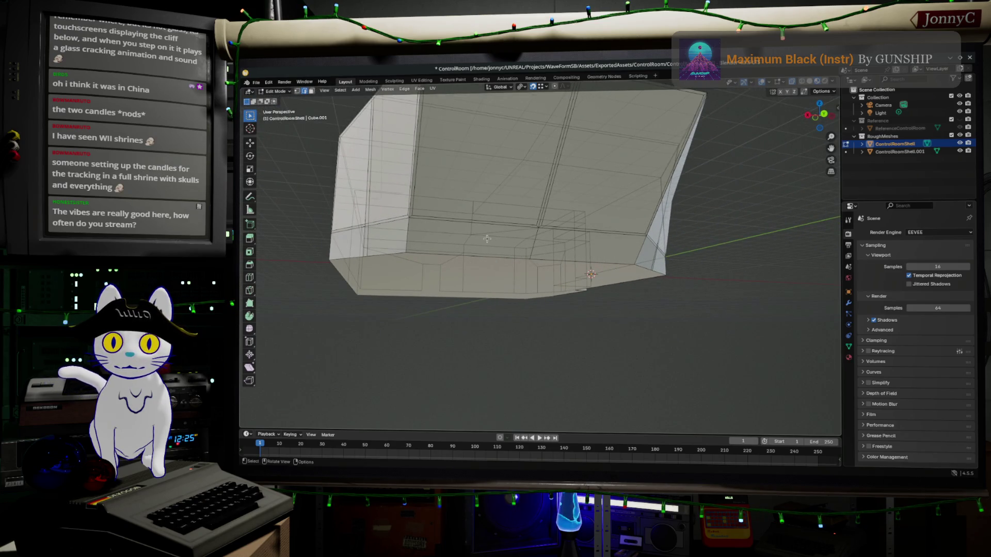
mouse_move(479, 238)
middle_down()
mouse_move(461, 216)
mouse_move(477, 236)
middle_up()
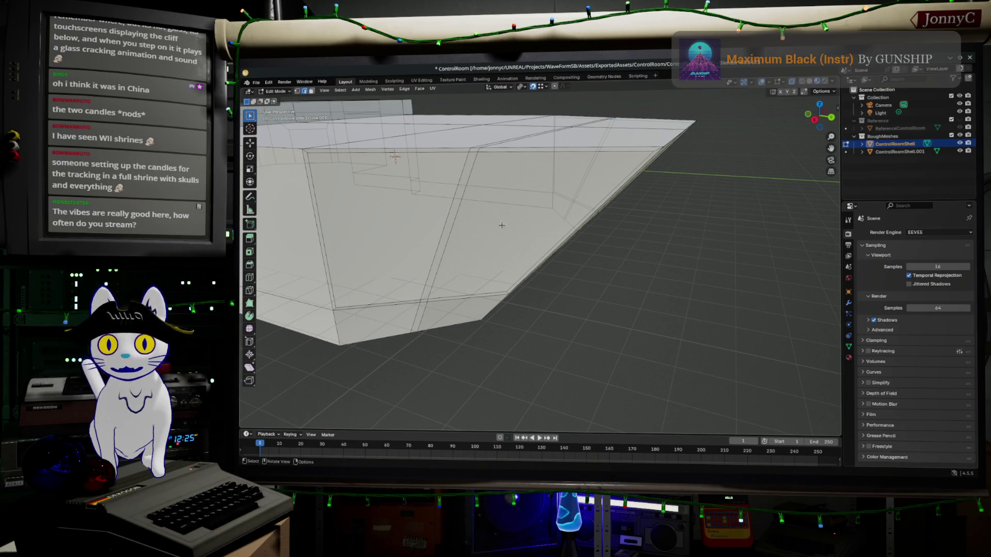
scroll(501, 225, down, 5)
middle_drag(501, 225, 517, 239)
scroll(517, 239, up, 2)
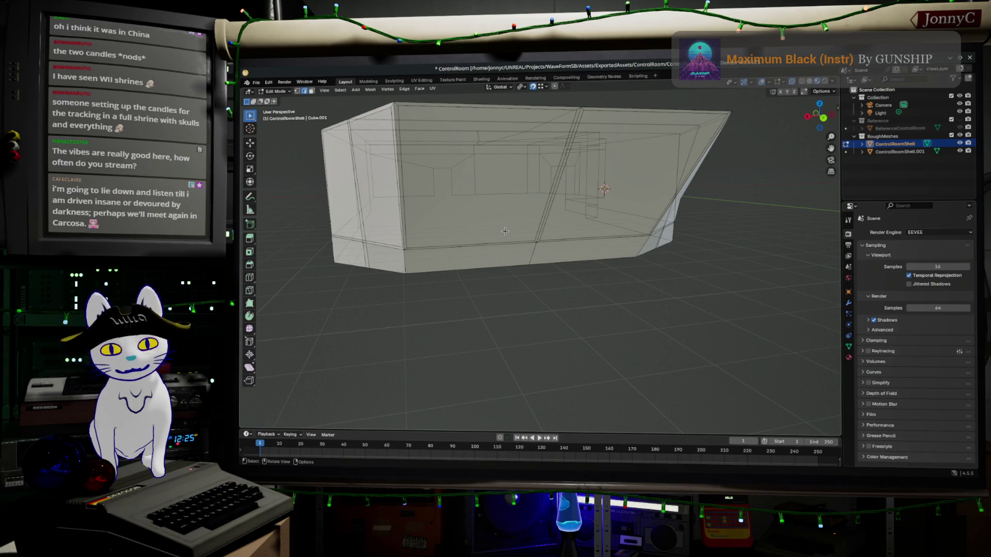
Step: Add a Solidify modifier to ControlRoomShell, thicken walls to about 0.53 m, and flip the offset
click(848, 305)
click(924, 232)
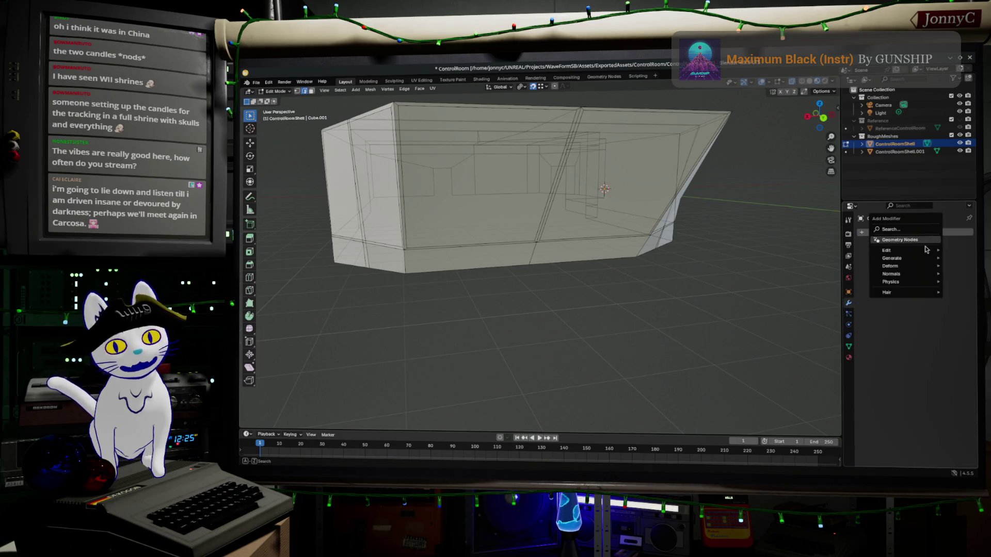
mouse_move(923, 258)
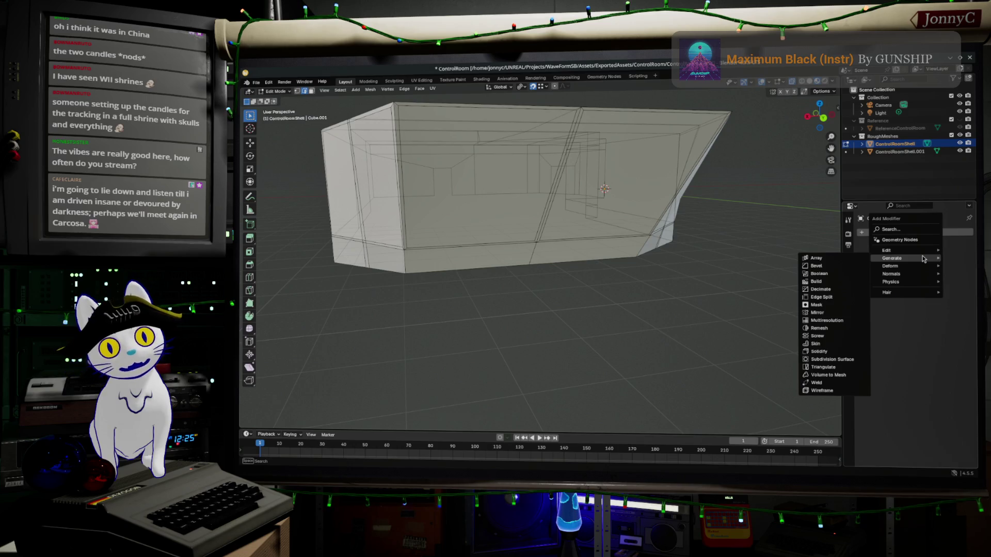
click(836, 351)
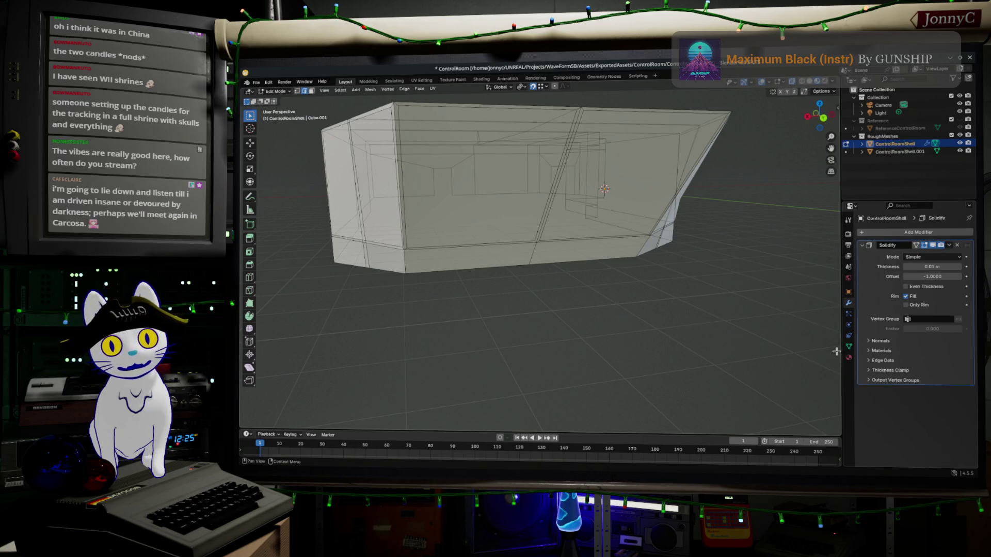
drag(932, 266, 973, 266)
mouse_move(604, 216)
middle_down()
mouse_move(608, 261)
mouse_move(529, 271)
middle_up()
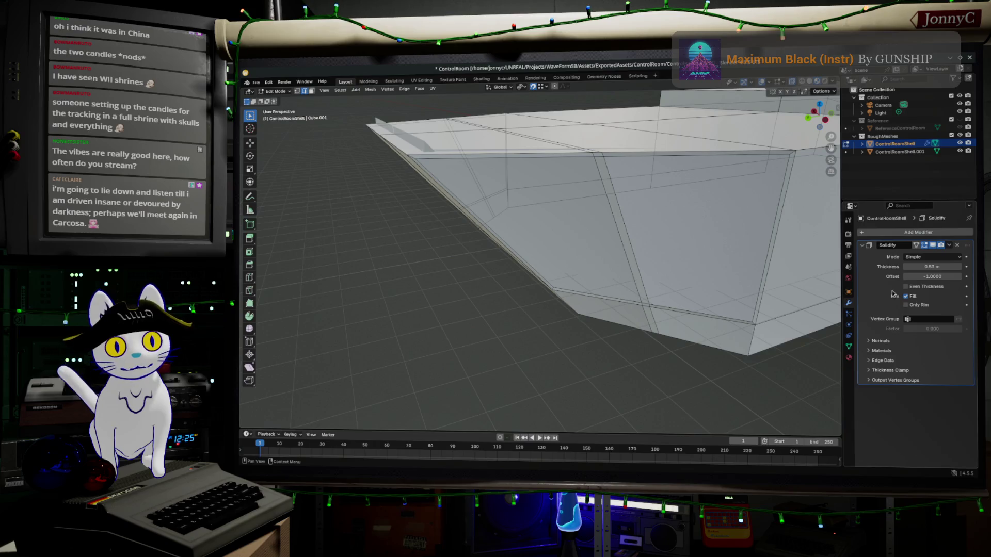
drag(907, 277, 965, 277)
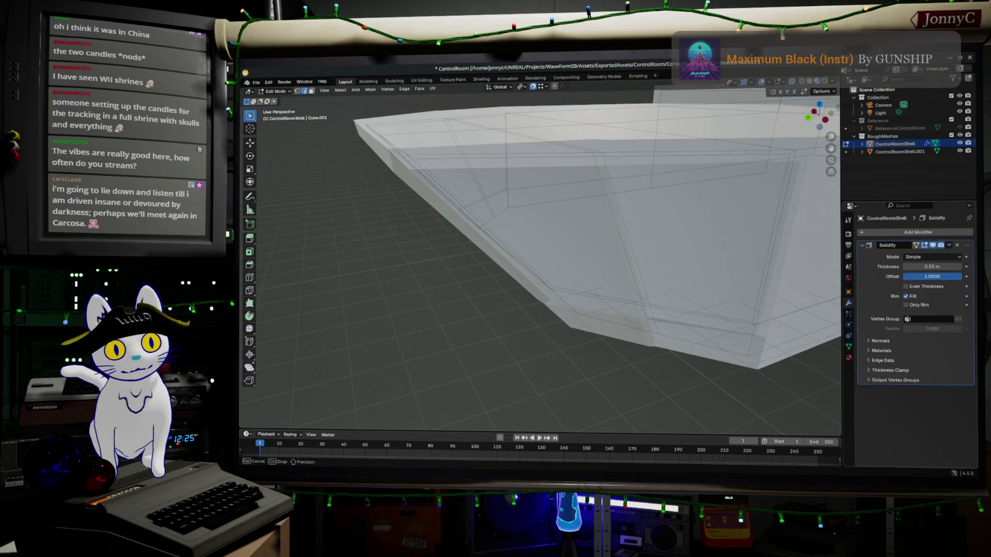
mouse_move(773, 322)
middle_down()
mouse_move(785, 267)
mouse_move(534, 235)
mouse_move(550, 231)
mouse_move(561, 266)
mouse_move(548, 277)
middle_up()
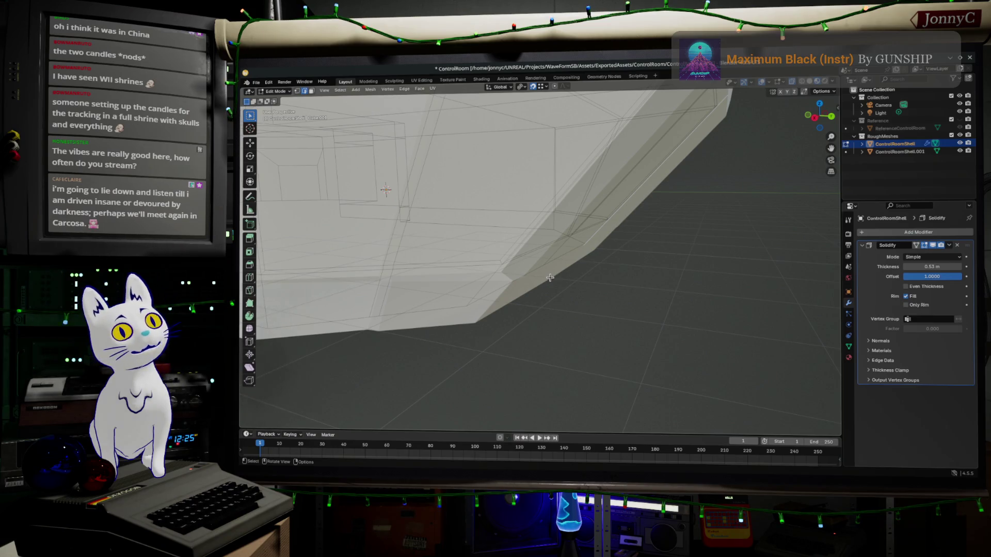
Step: View the solidified room in Object Mode from a lower three-quarter angle, then return to Edit Mode
key(Tab)
mouse_move(554, 288)
middle_down()
mouse_move(511, 281)
mouse_move(538, 305)
mouse_move(540, 264)
mouse_move(551, 264)
mouse_move(578, 291)
mouse_move(597, 288)
mouse_move(584, 305)
mouse_move(515, 274)
mouse_move(669, 312)
mouse_move(587, 289)
middle_up()
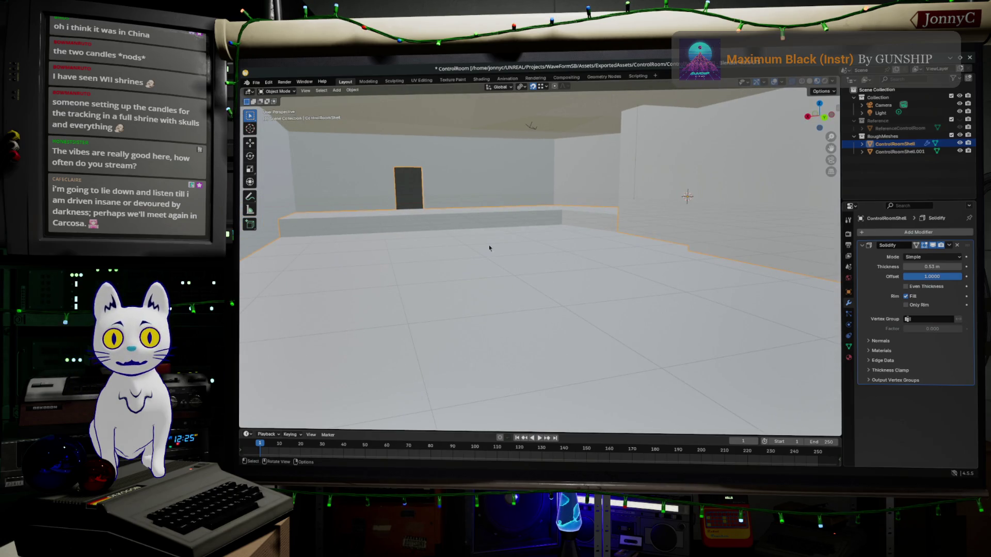
scroll(493, 234, down, 6)
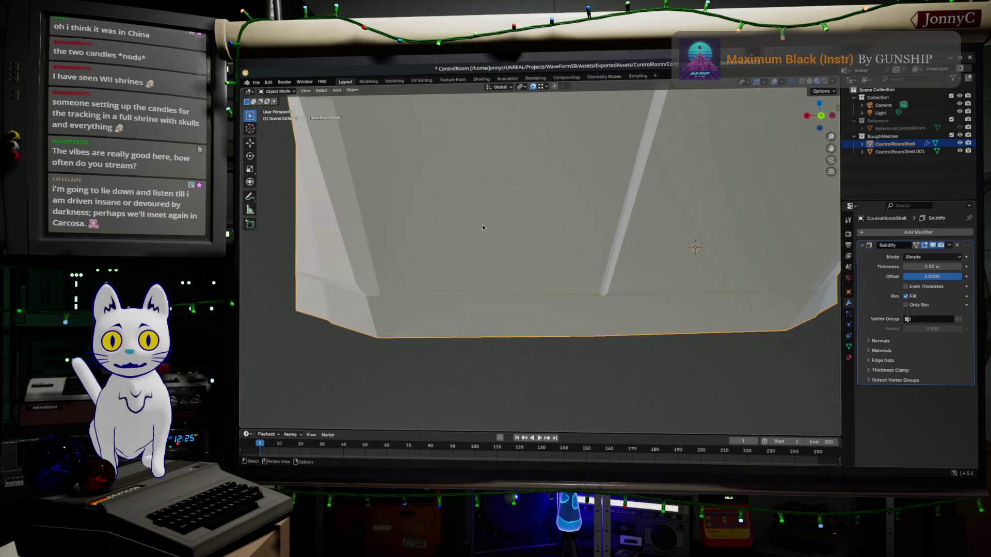
middle_drag(484, 228, 553, 326)
key(Tab)
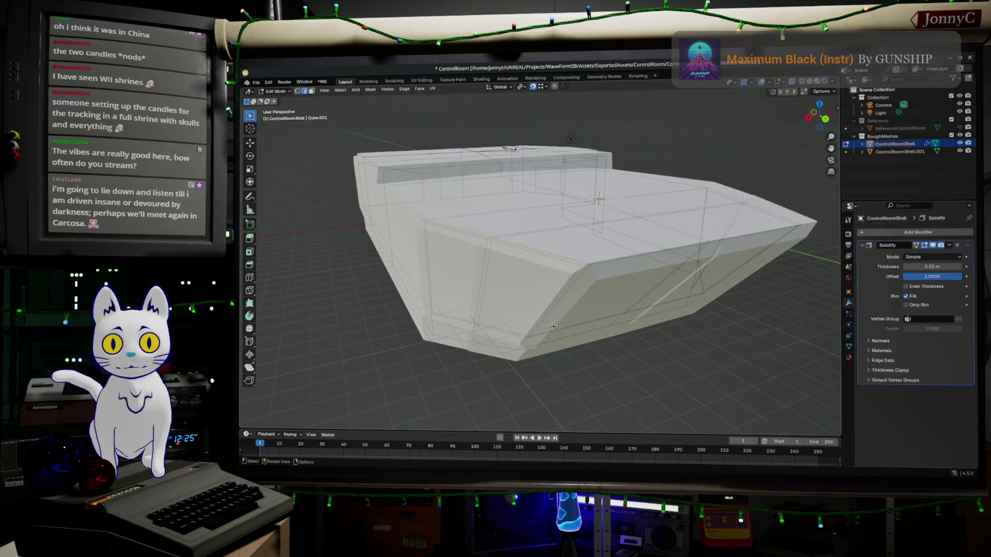
scroll(491, 292, up, 3)
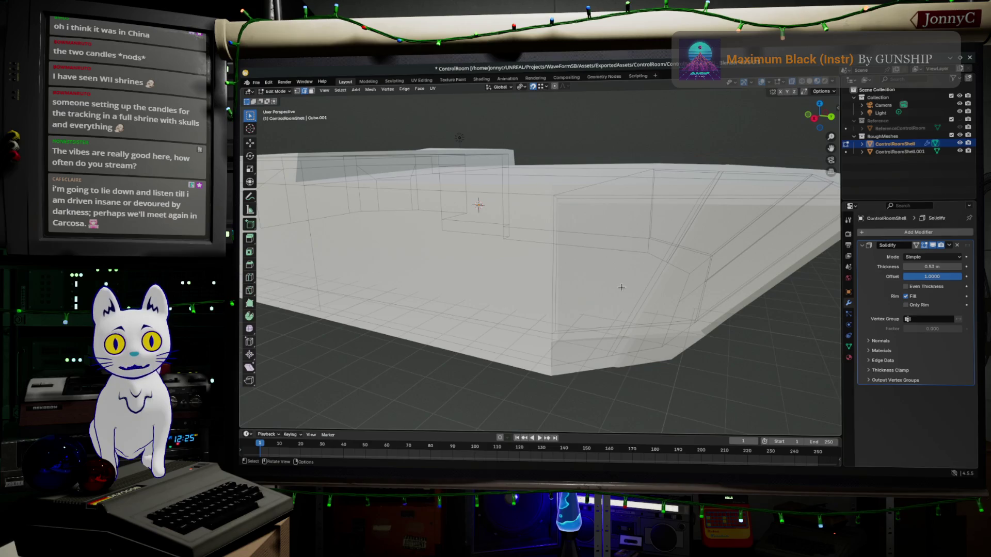
middle_drag(621, 288, 596, 279)
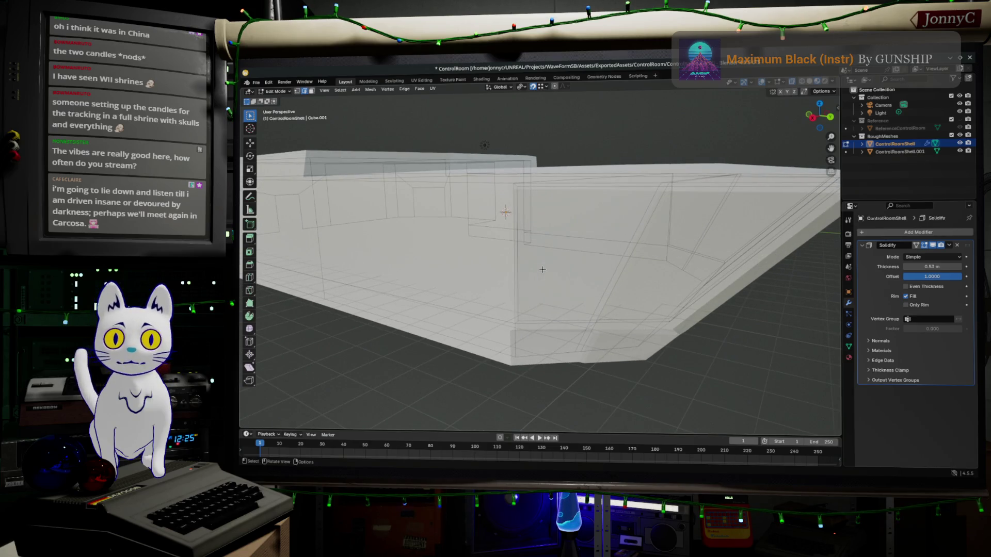
Step: Set the Solidify thickness to exactly 0.5 m and check the inside walls
click(932, 266)
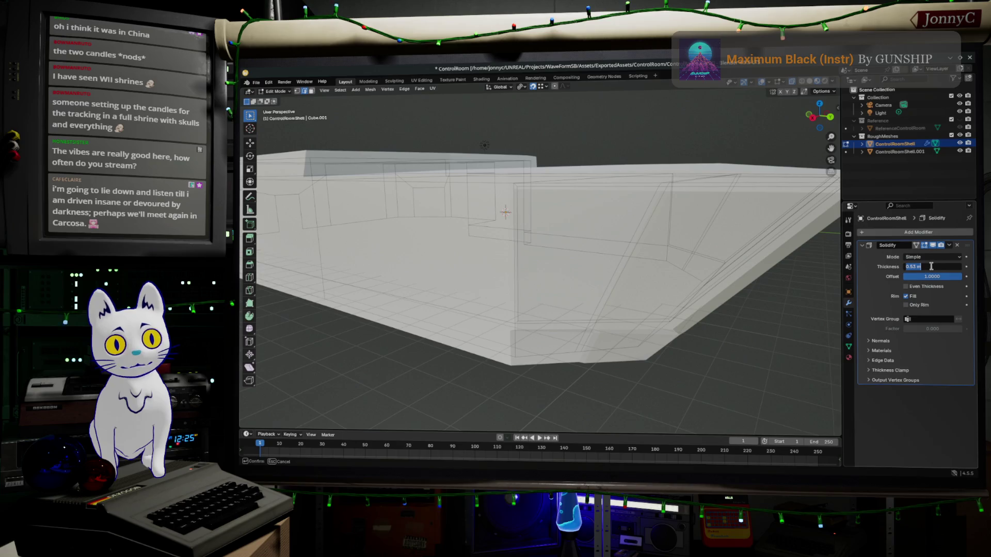
drag(914, 269, 927, 269)
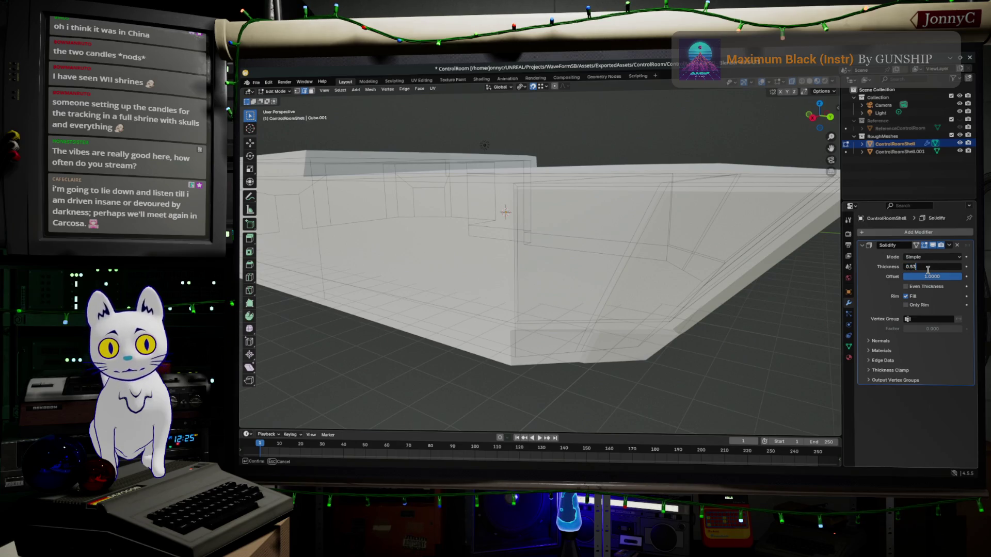
key(Return)
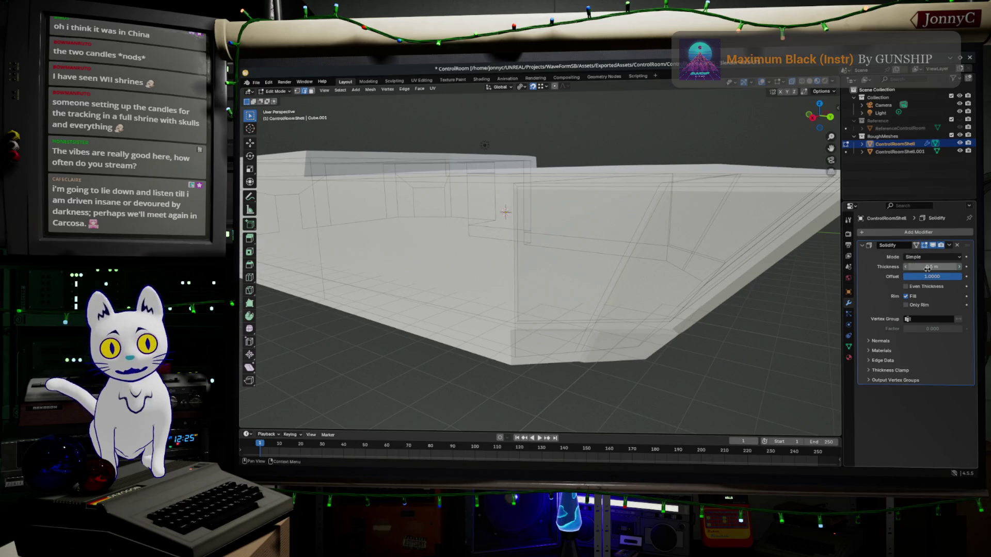
mouse_move(609, 295)
middle_down()
mouse_move(598, 285)
mouse_move(745, 330)
mouse_move(639, 339)
mouse_move(593, 281)
middle_up()
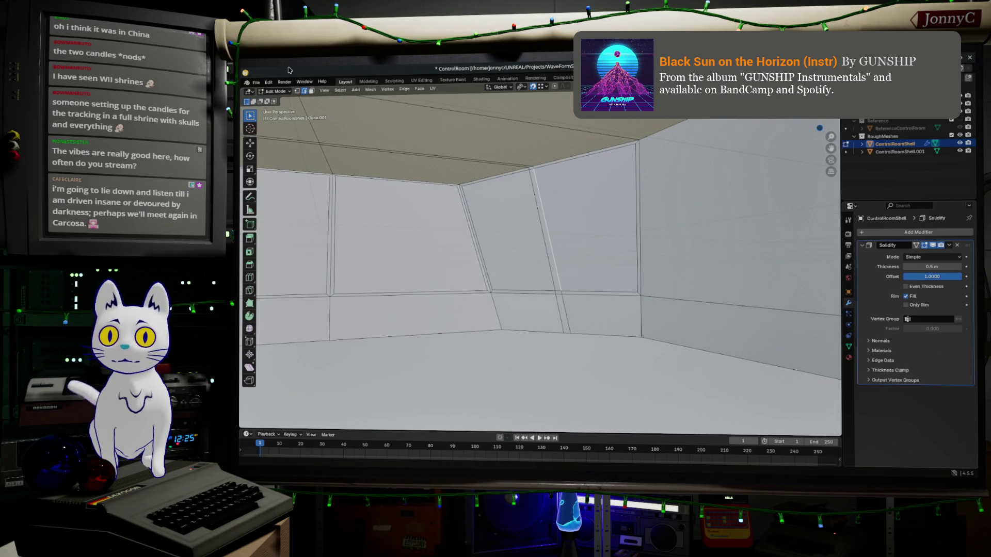
click(312, 91)
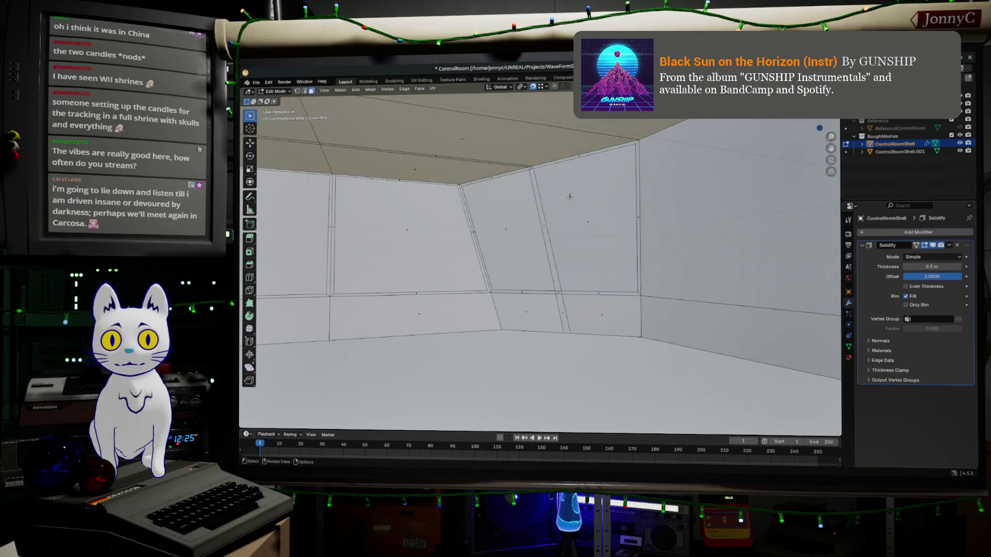
click(583, 227)
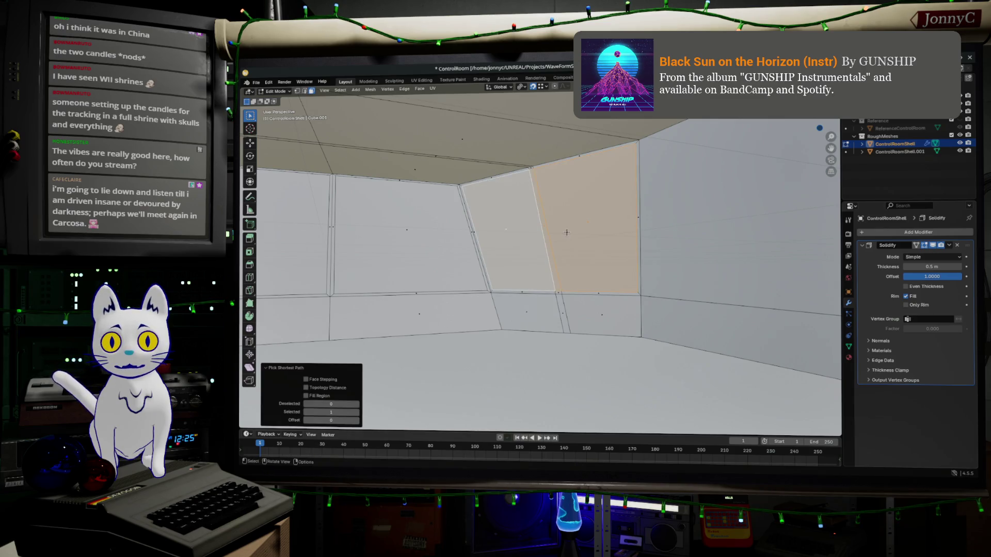
shift+click(488, 228)
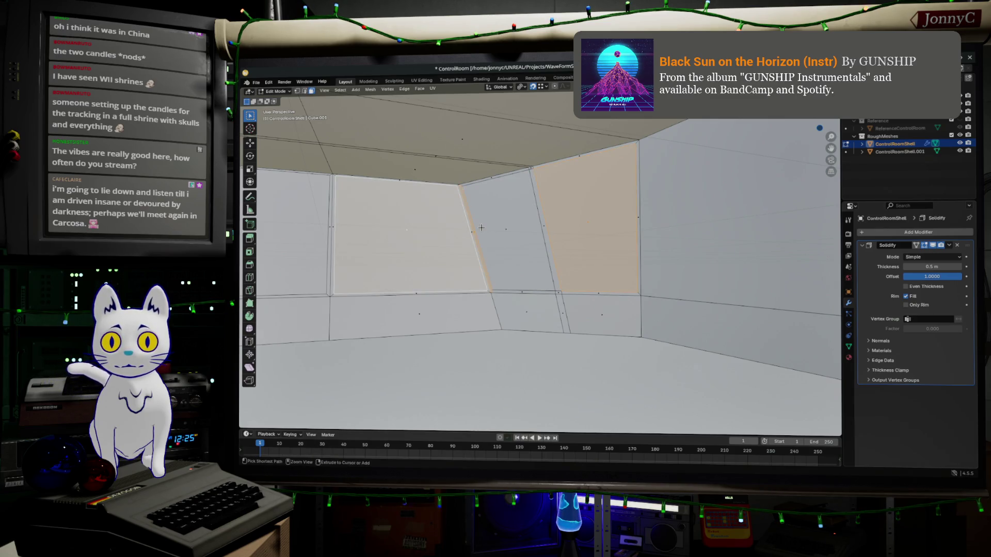
shift+click(497, 231)
middle_drag(410, 229, 497, 240)
shift+click(498, 239)
shift+click(399, 241)
shift+click(289, 235)
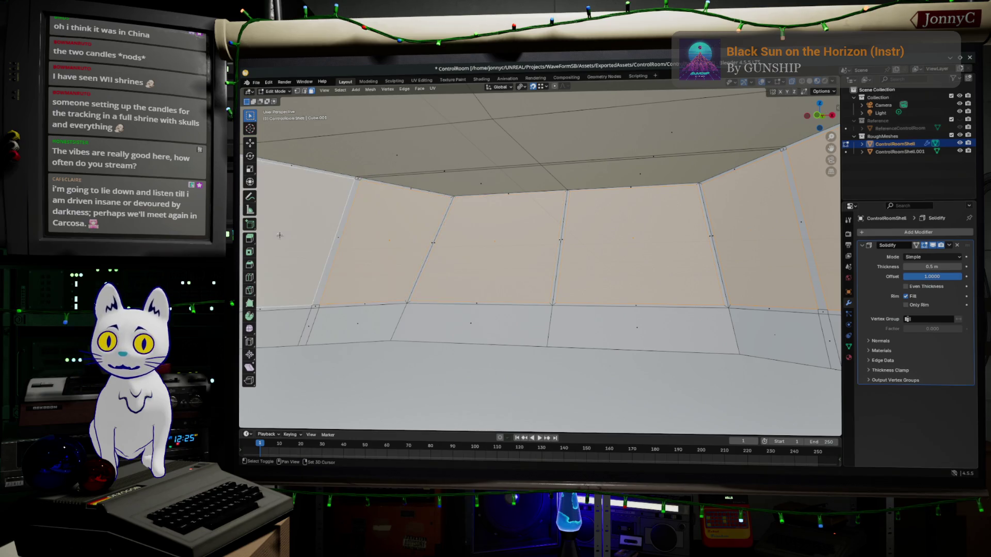
key(x)
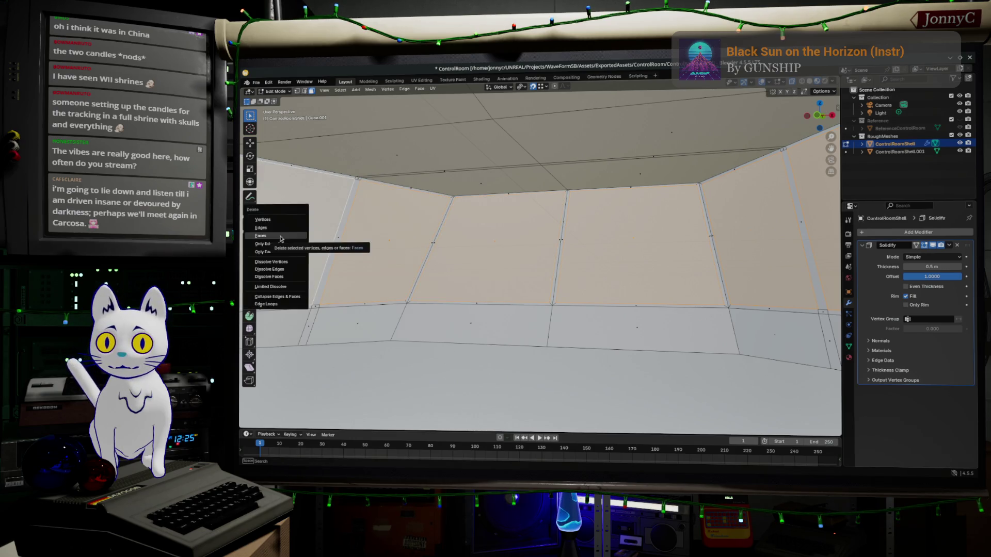
click(281, 238)
mouse_move(516, 320)
middle_down()
mouse_move(521, 310)
mouse_move(578, 315)
mouse_move(516, 322)
mouse_move(505, 355)
mouse_move(480, 359)
middle_up()
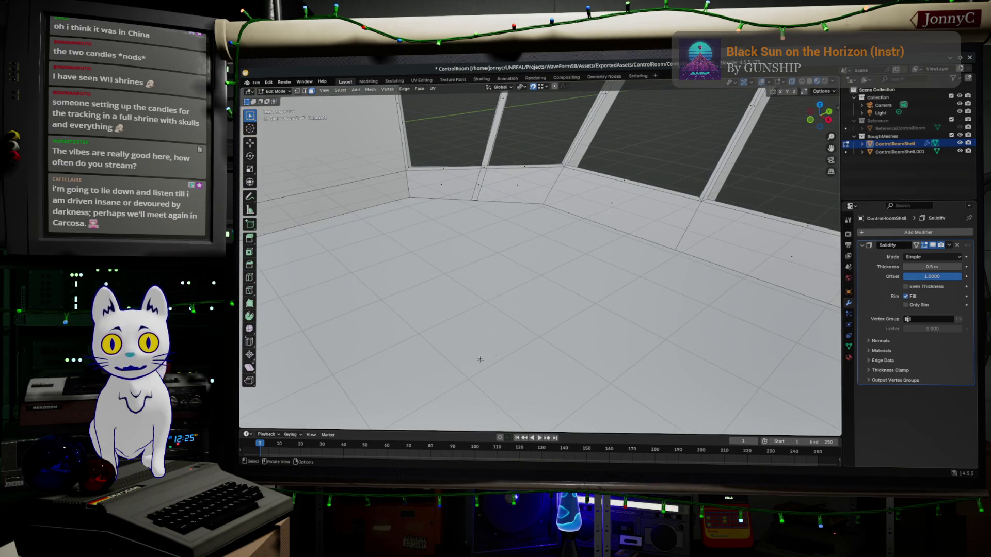
mouse_move(610, 292)
middle_down()
mouse_move(714, 247)
mouse_move(727, 251)
middle_up()
click(727, 251)
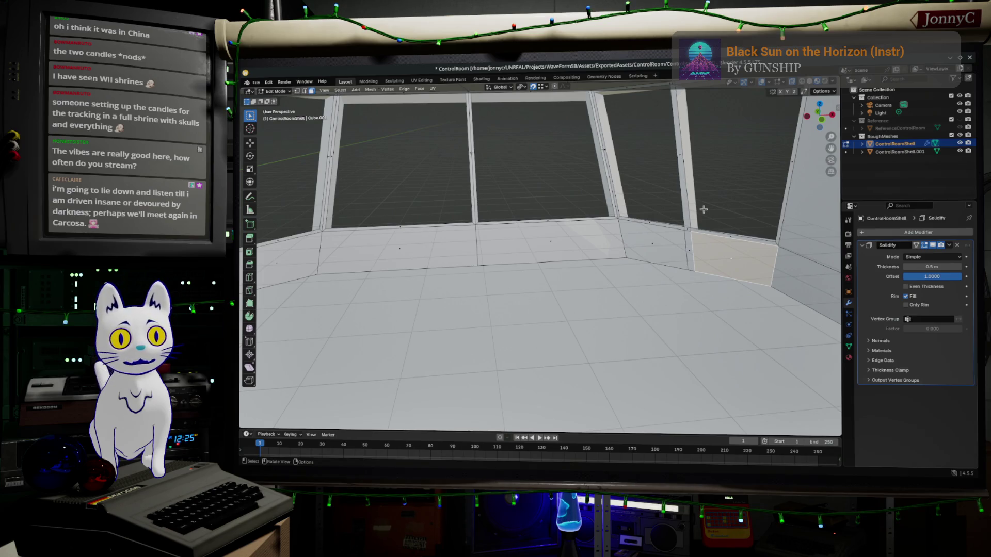
scroll(703, 209, down, 1)
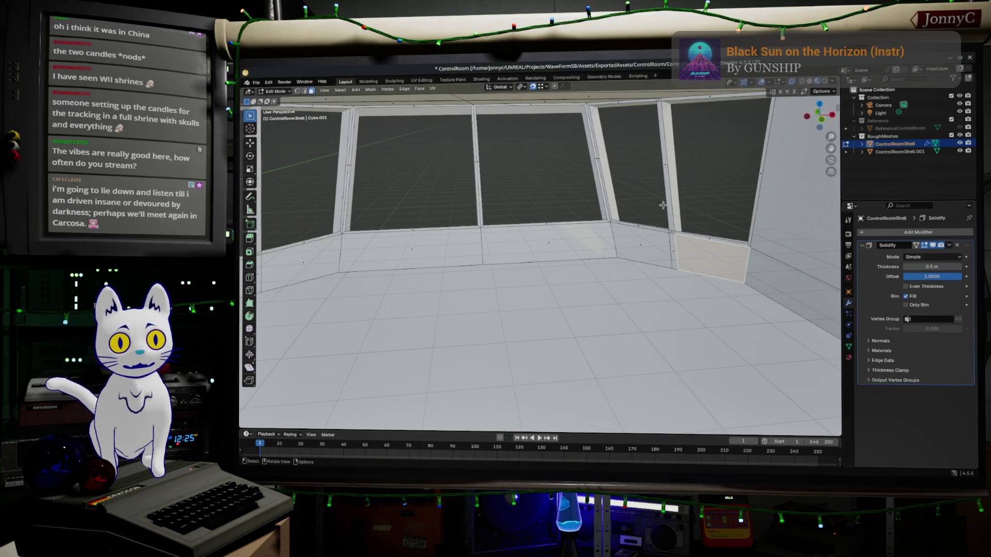
key(alt+a)
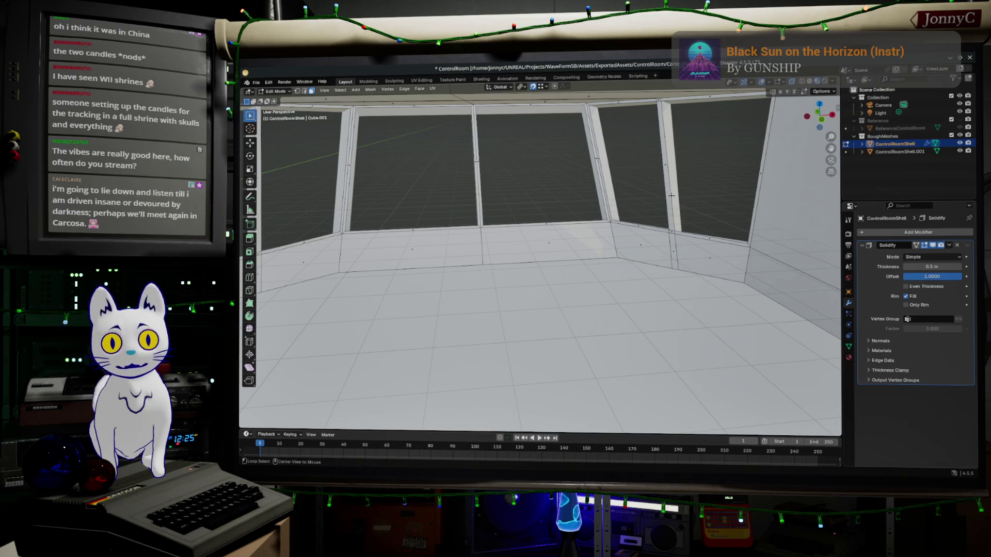
Step: Try selecting edge loops and the thin face strip around the right window
mouse_move(670, 198)
middle_down()
mouse_move(668, 177)
mouse_move(307, 106)
middle_up()
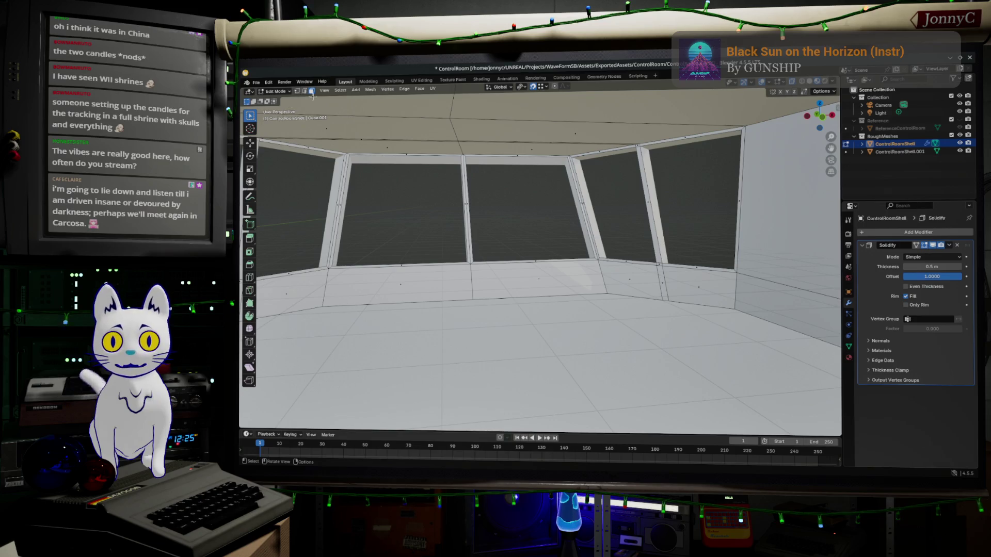
alt+click(649, 205)
alt+click(665, 282)
alt+click(654, 240)
right_click(654, 241)
click(311, 90)
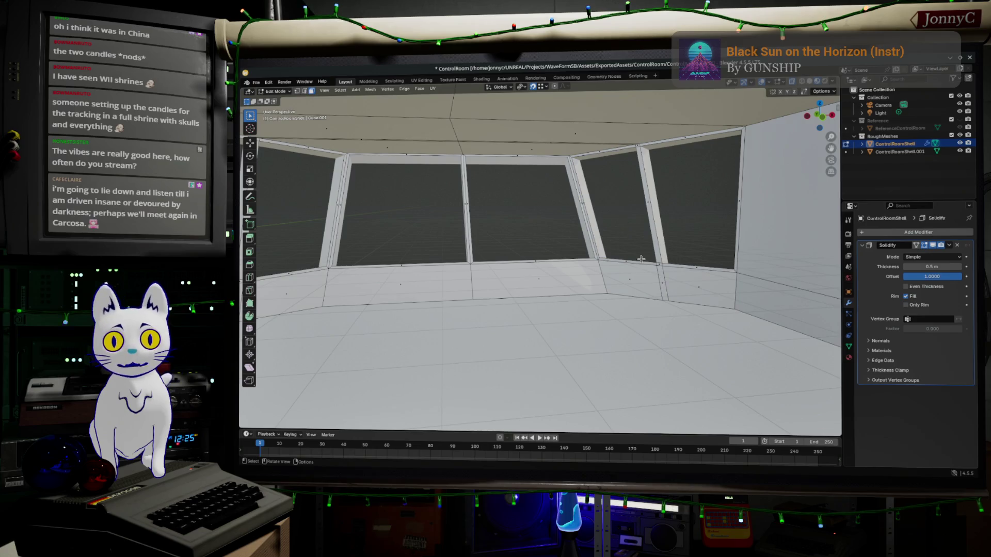
click(663, 280)
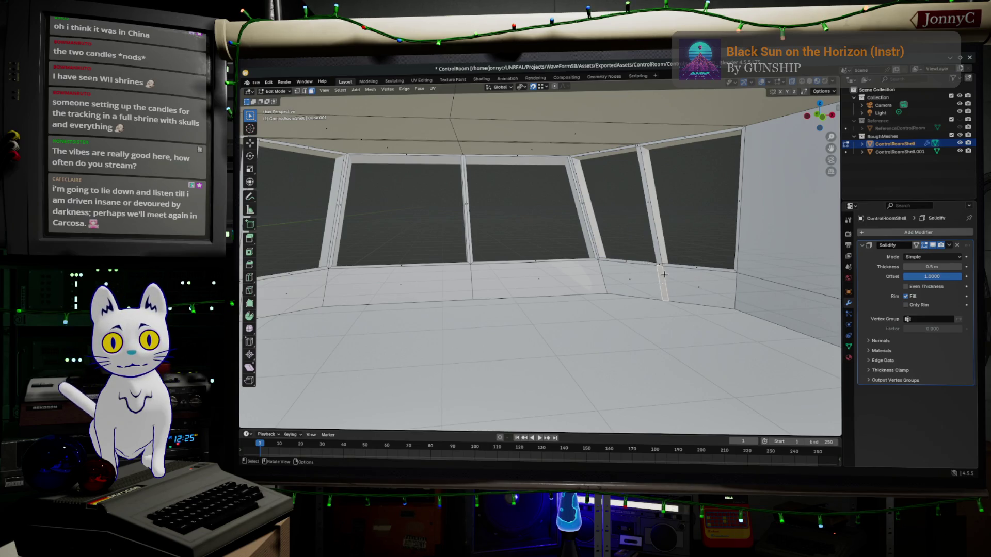
click(305, 91)
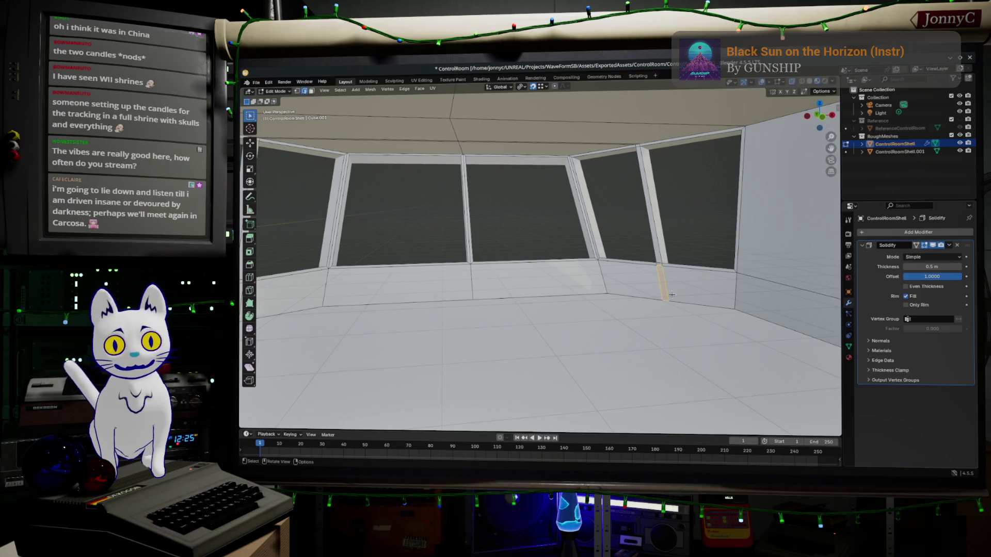
Step: Select the shortest edge path along the window mullion
click(648, 219)
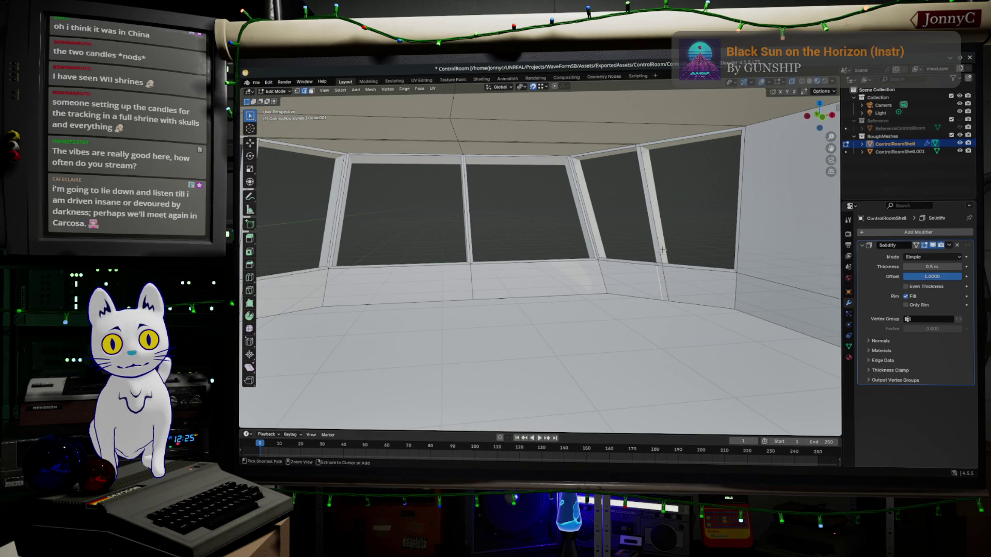
ctrl+click(662, 270)
key(ctrl+z)
key(ctrl+shift+z)
key(ctrl+z)
ctrl+click(658, 246)
mouse_move(627, 166)
middle_down()
mouse_move(621, 134)
mouse_move(627, 261)
mouse_move(644, 252)
middle_up()
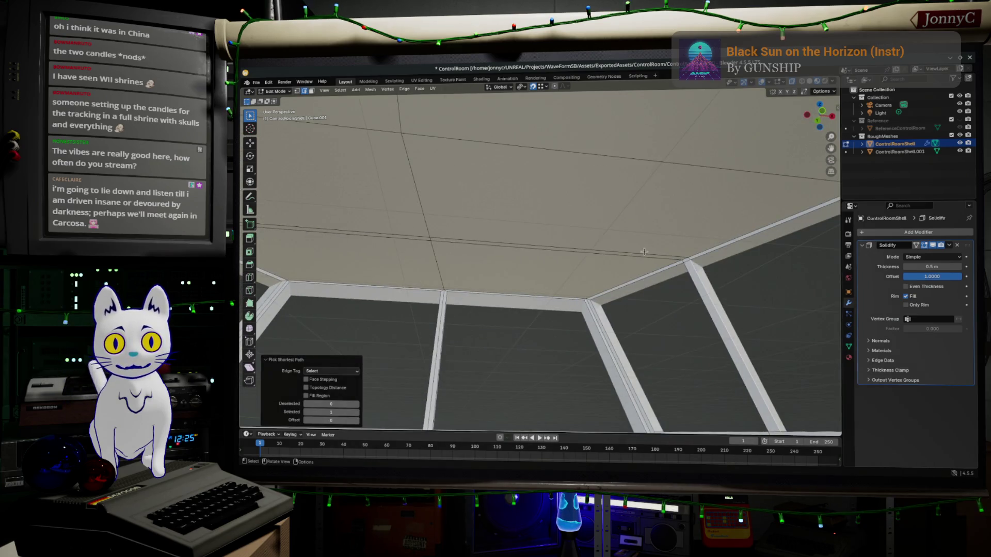
Step: Add the long ceiling edge path above the window wall to the selection
click(619, 253)
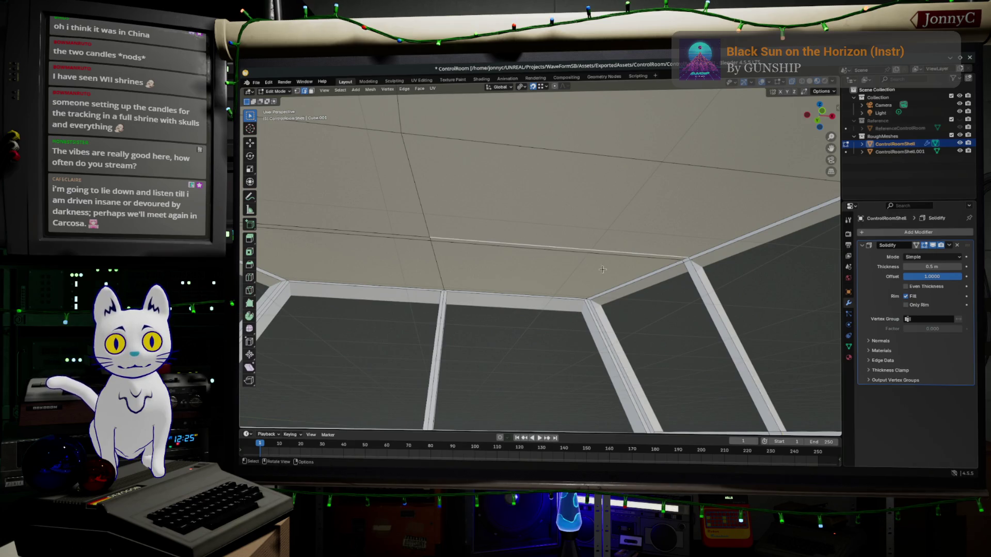
ctrl+click(712, 315)
middle_drag(712, 316, 528, 279)
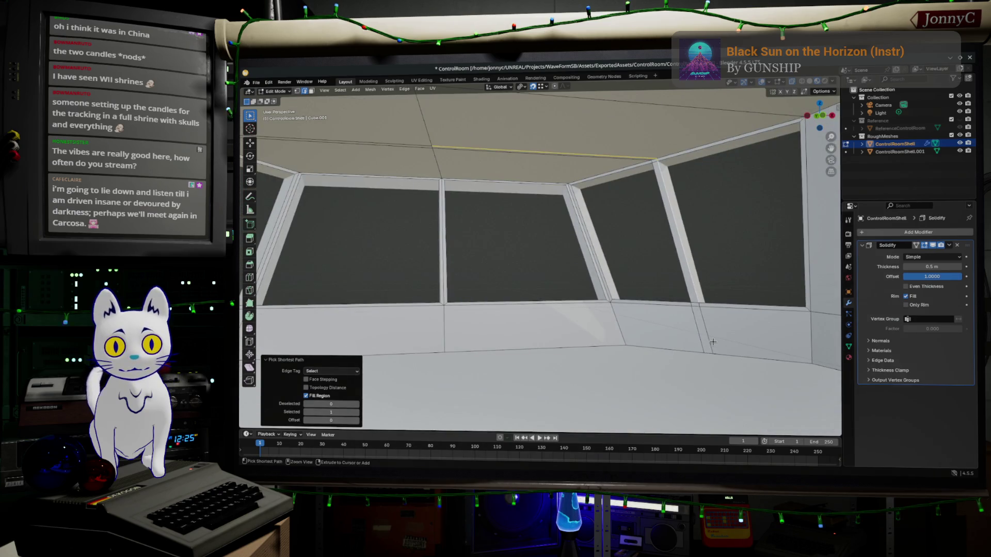
ctrl+click(392, 146)
key(ctrl+z)
ctrl+click(398, 144)
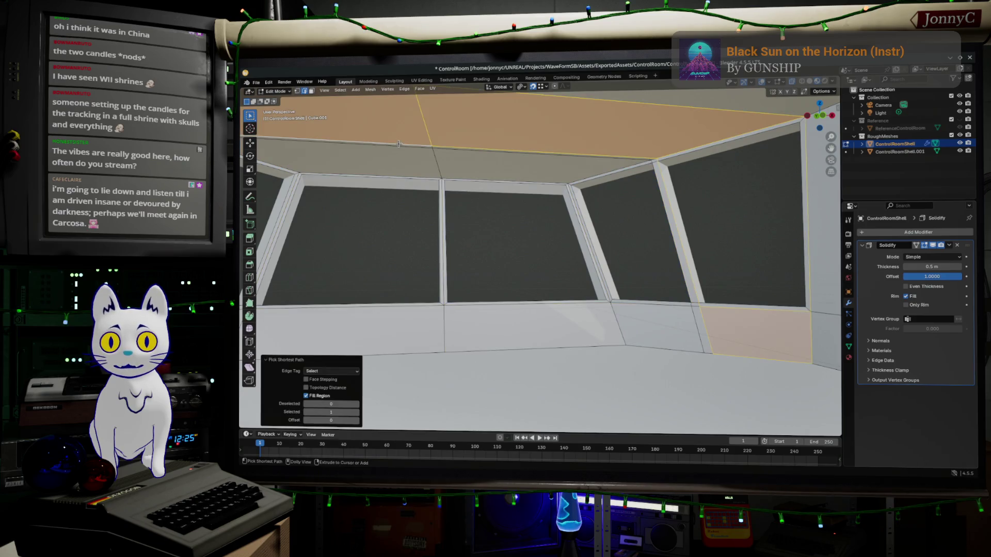
key(ctrl+z)
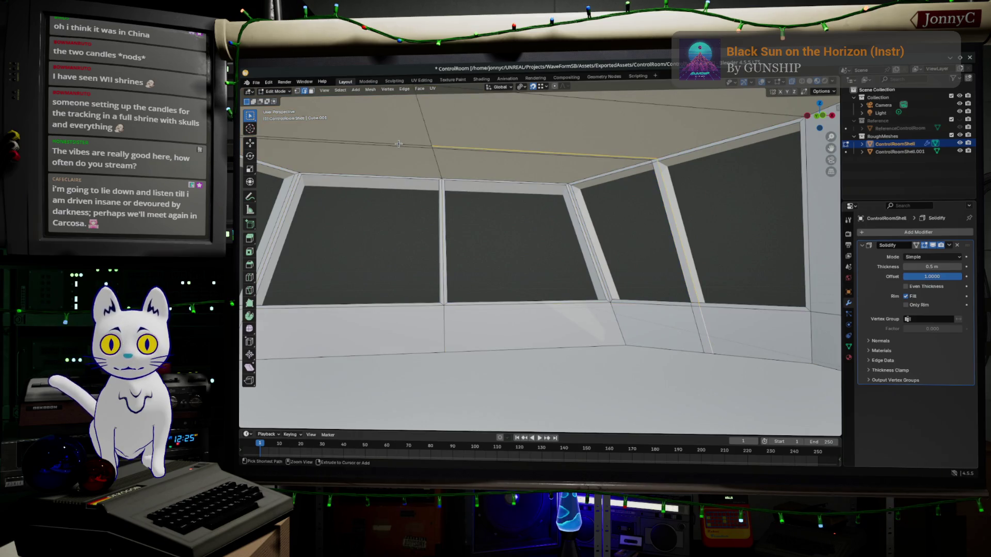
ctrl+click(399, 144)
mouse_move(398, 144)
middle_down()
mouse_move(457, 137)
mouse_move(382, 299)
mouse_move(415, 299)
middle_up()
Step: Edge-slide the ceiling edge fully to one side at factor -1, then select the whole mesh
key(g)
key(g)
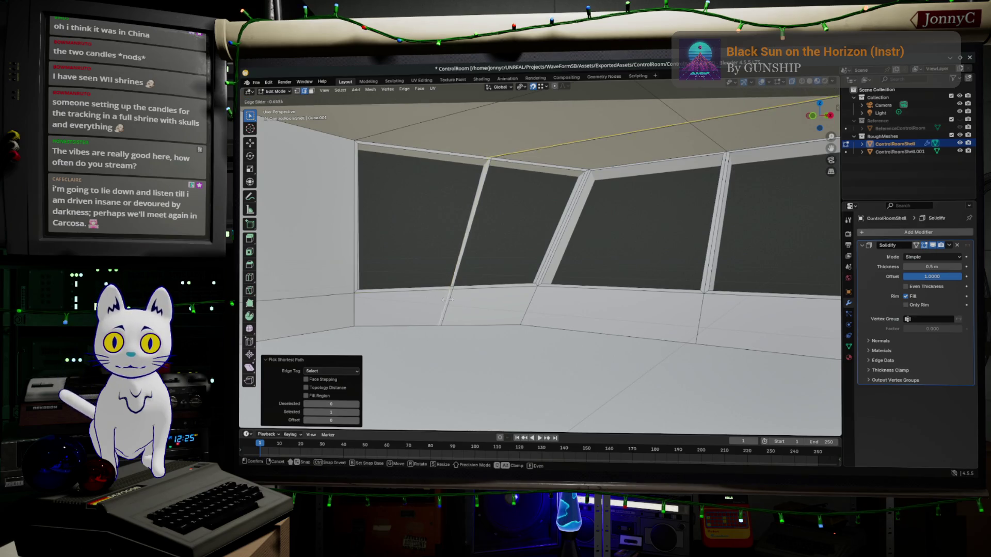
click(602, 336)
mouse_move(594, 336)
middle_down()
mouse_move(562, 332)
mouse_move(586, 312)
mouse_move(498, 281)
mouse_move(503, 308)
middle_up()
key(alt+a)
key(a)
key(Escape)
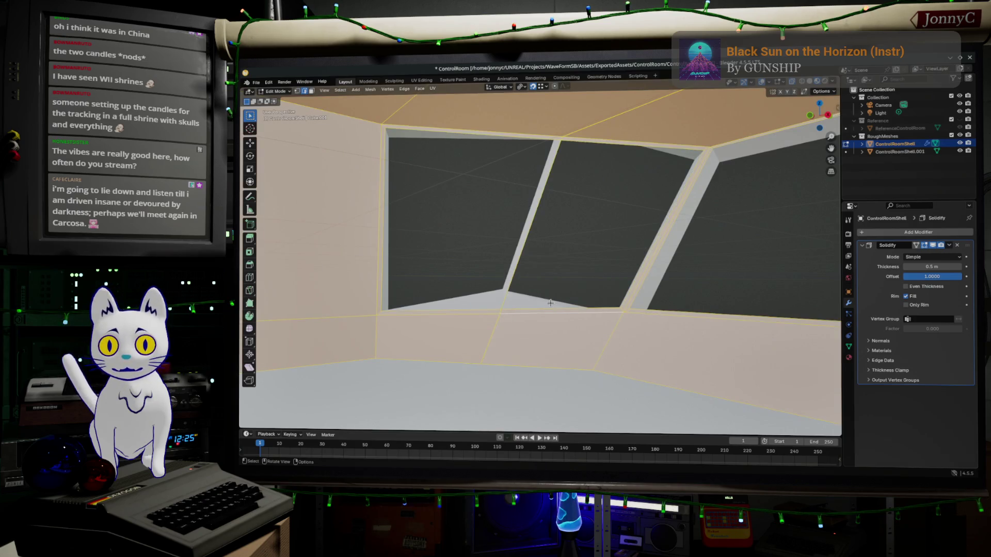
Step: Merge 11 duplicate vertices by distance, then switch to the browser's image search query
key(m)
click(551, 303)
key(alt+a)
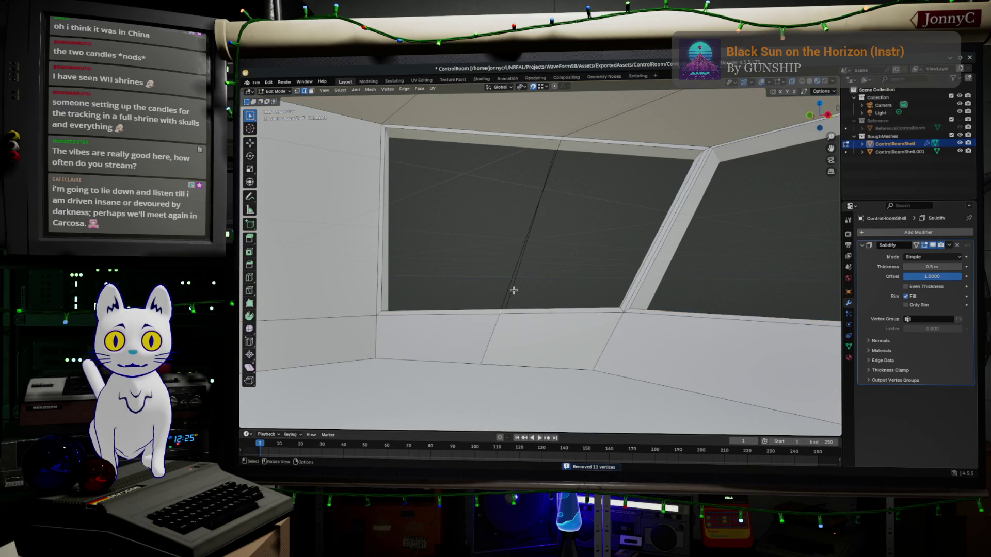
click(522, 252)
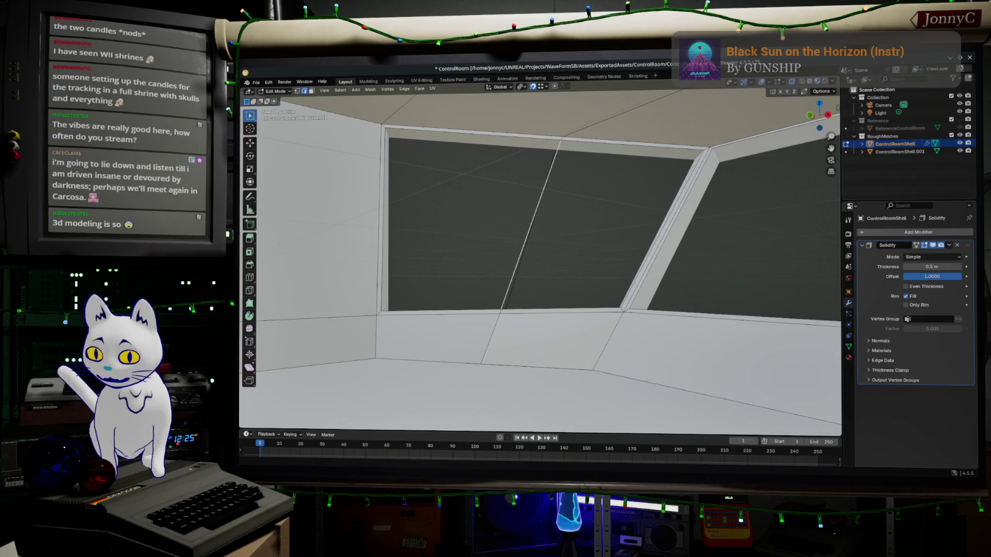
key(alt+Tab)
triple_click(532, 120)
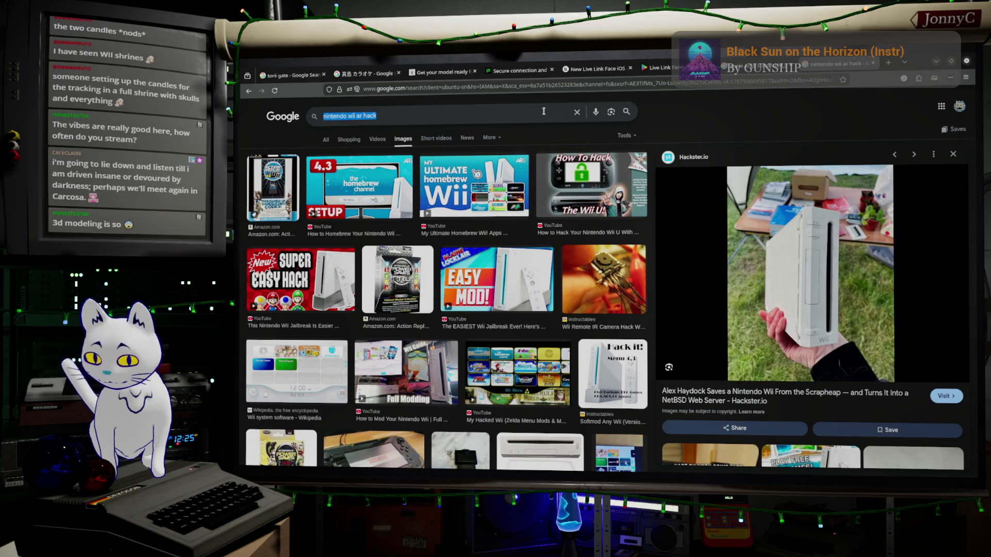
Step: Search Google Images for 'machinist tools'
text(machins)
key(BackSpace)
text(ist toow)
key(BackSpace)
key(BackSpace)
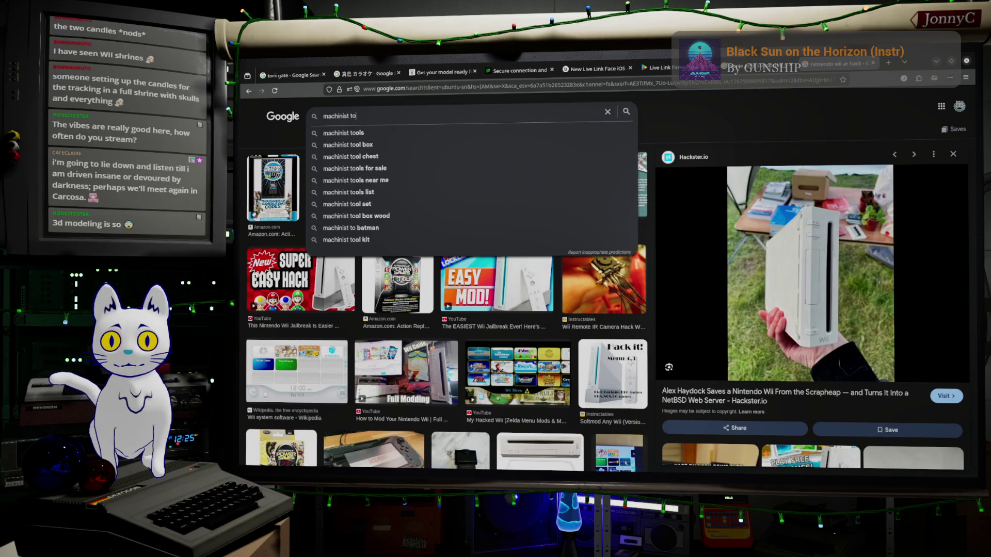
text(ols)
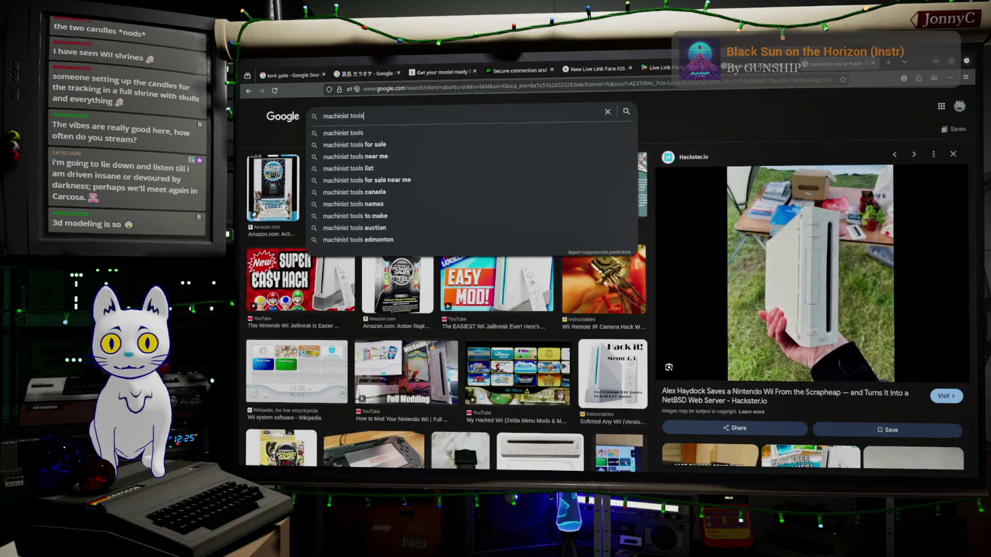
key(Return)
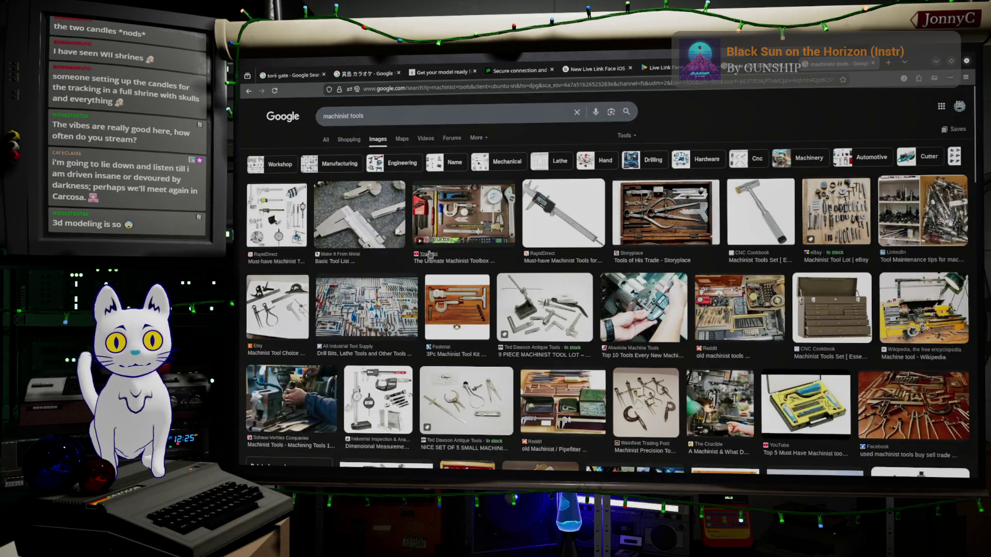
Step: Browse the machinist tools results, scroll back to the top, and return to Blender
scroll(794, 302, down, 3)
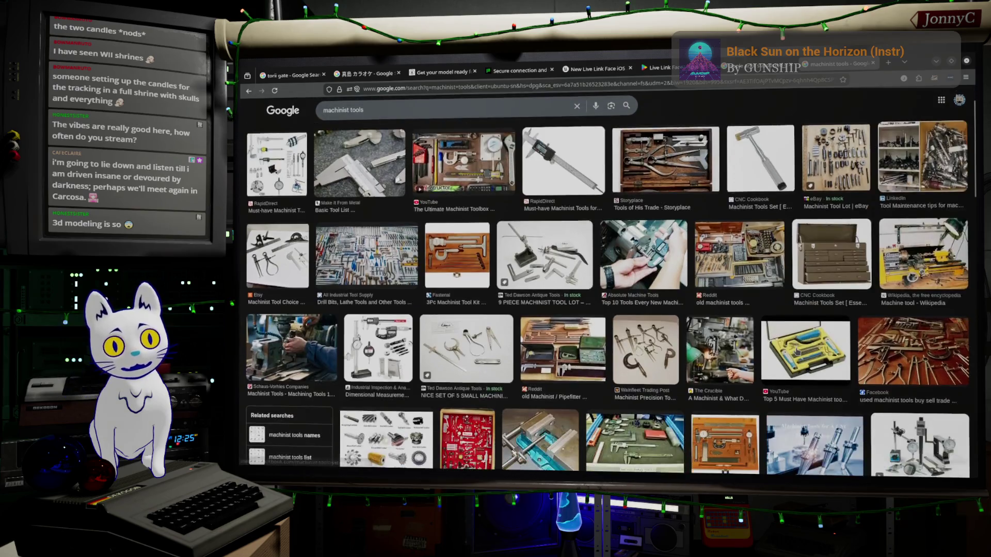
scroll(555, 290, down, 10)
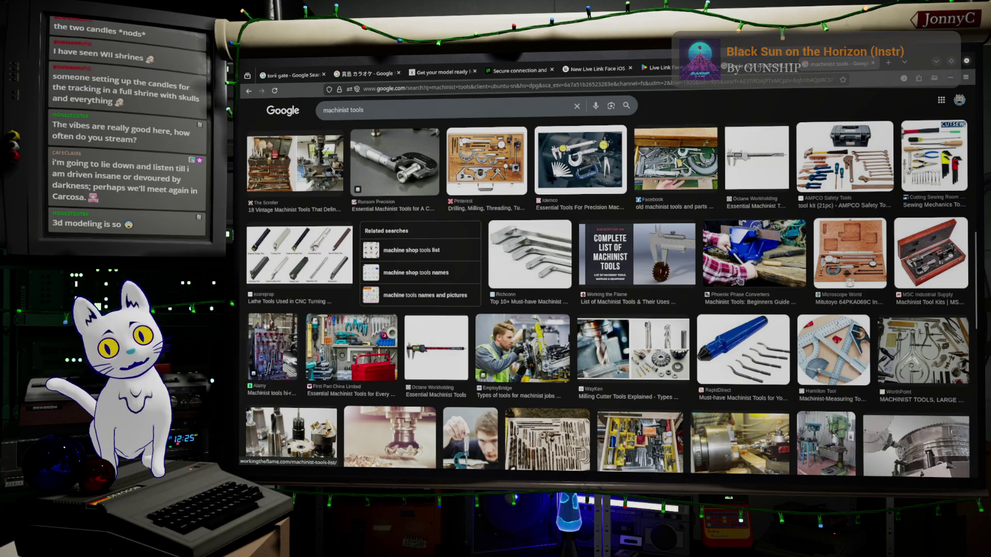
scroll(678, 253, up, 1)
scroll(678, 252, down, 5)
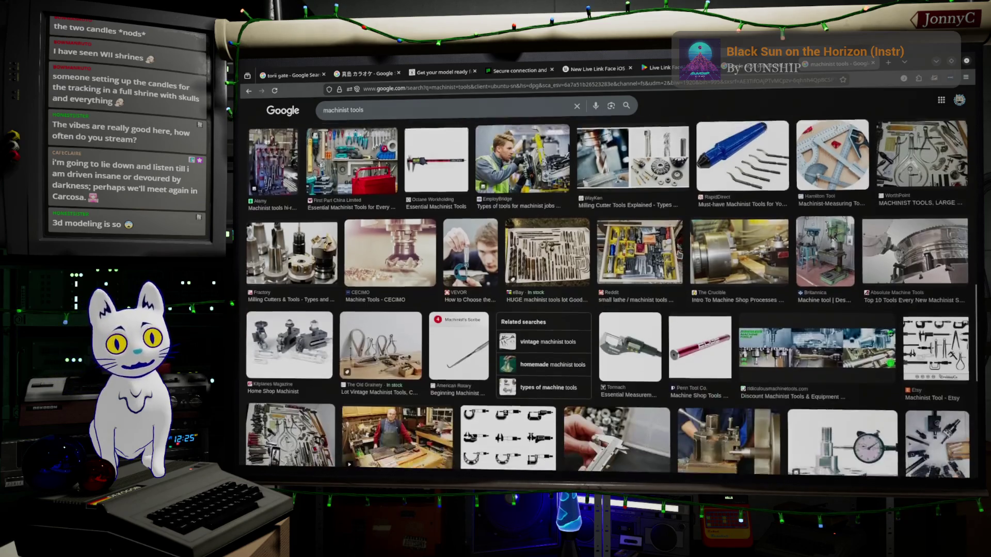
scroll(679, 255, down, 3)
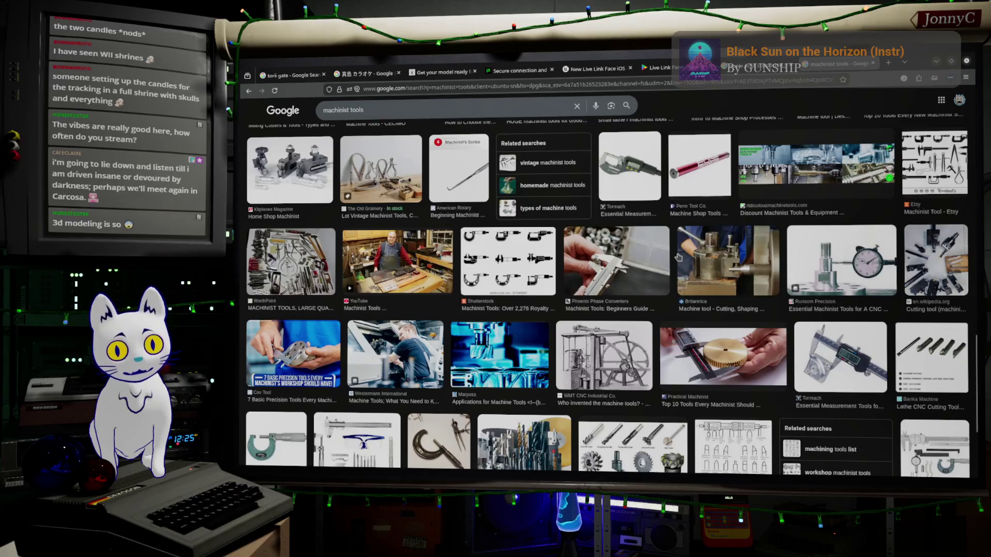
scroll(679, 257, down, 3)
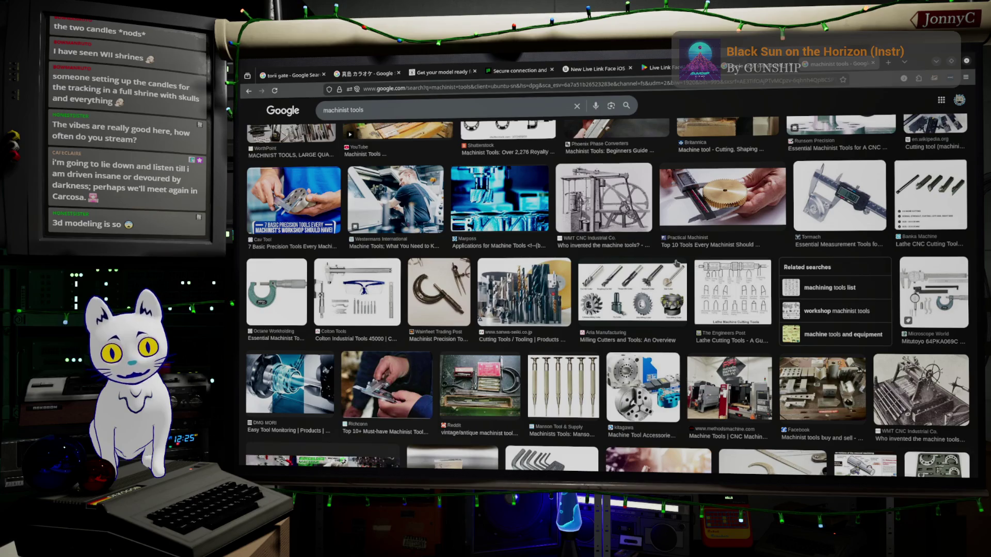
scroll(673, 262, up, 3)
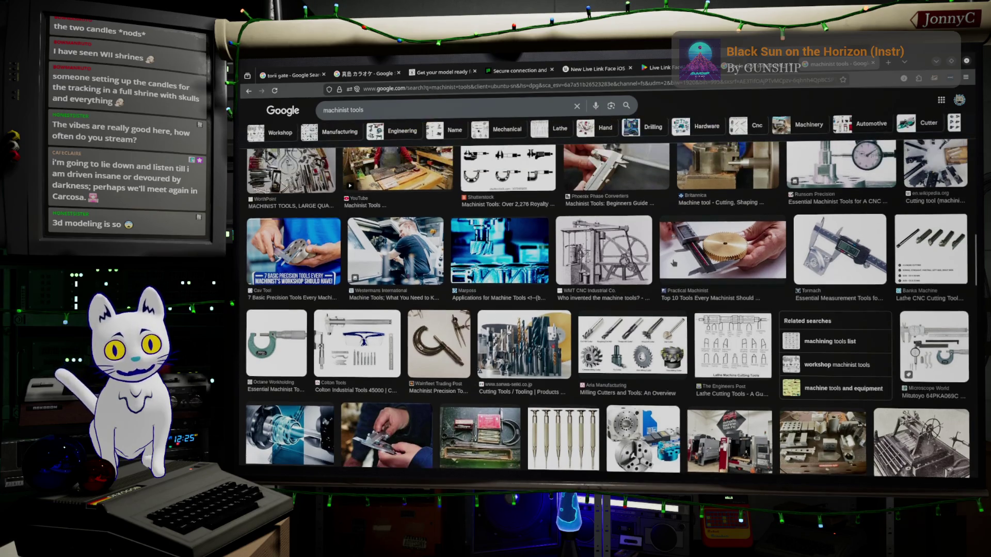
scroll(673, 263, up, 2)
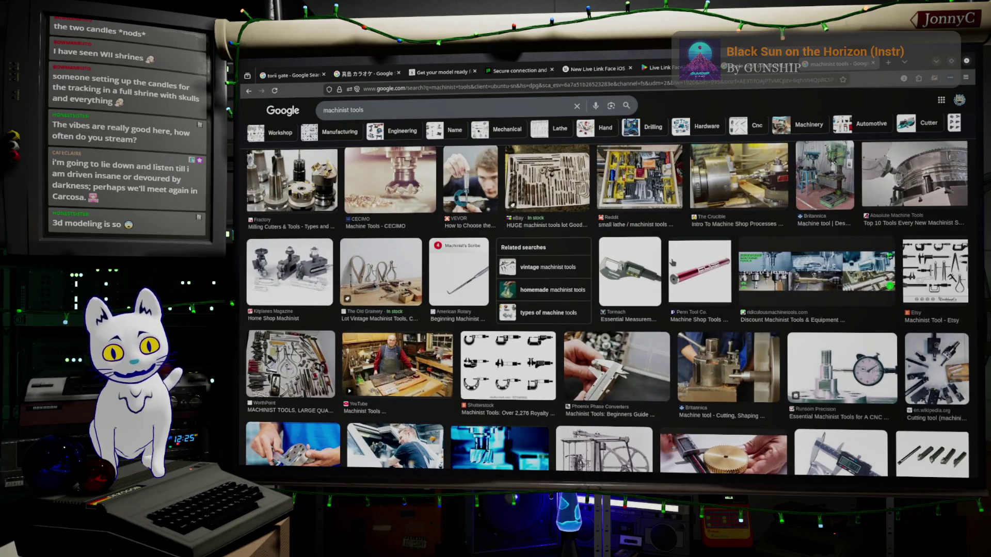
scroll(672, 262, up, 2)
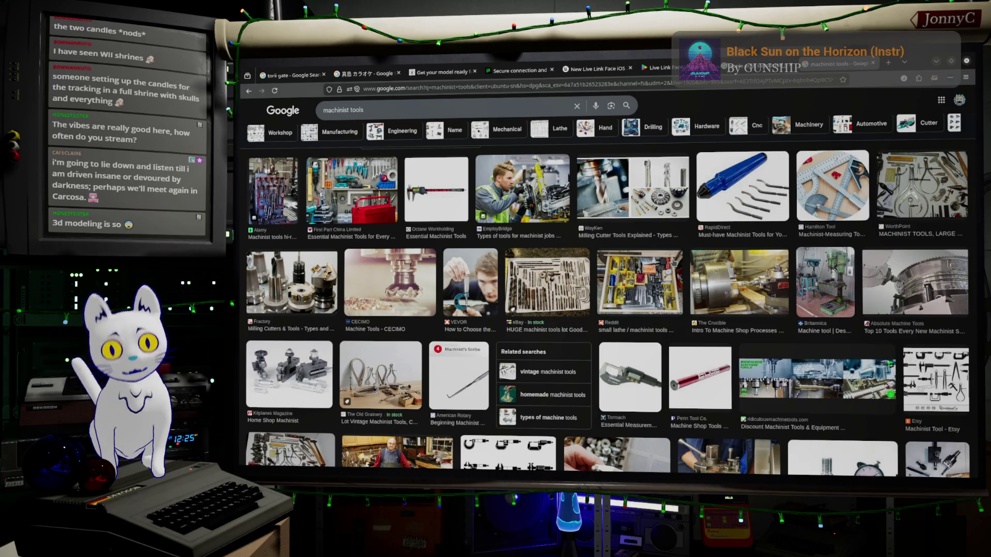
scroll(674, 262, up, 2)
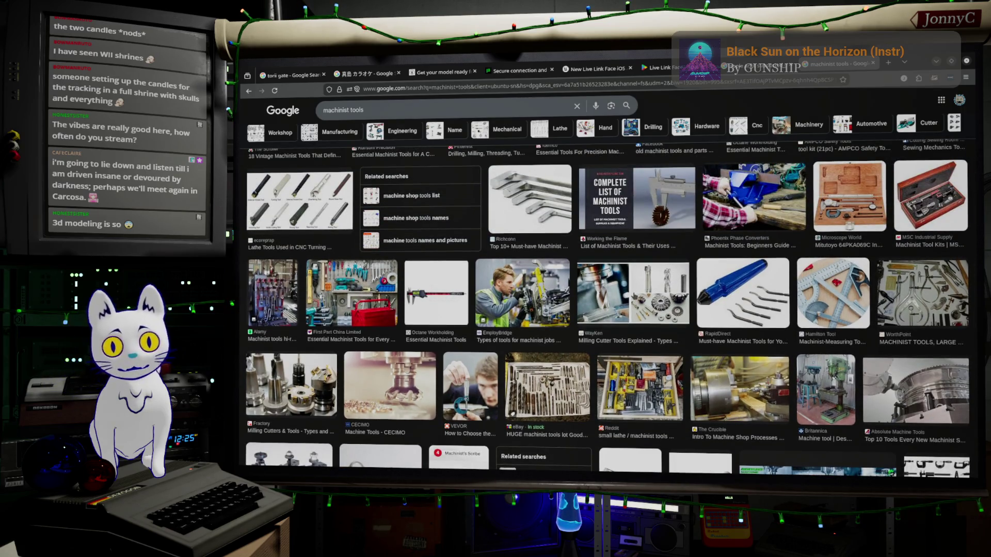
scroll(619, 290, up, 10)
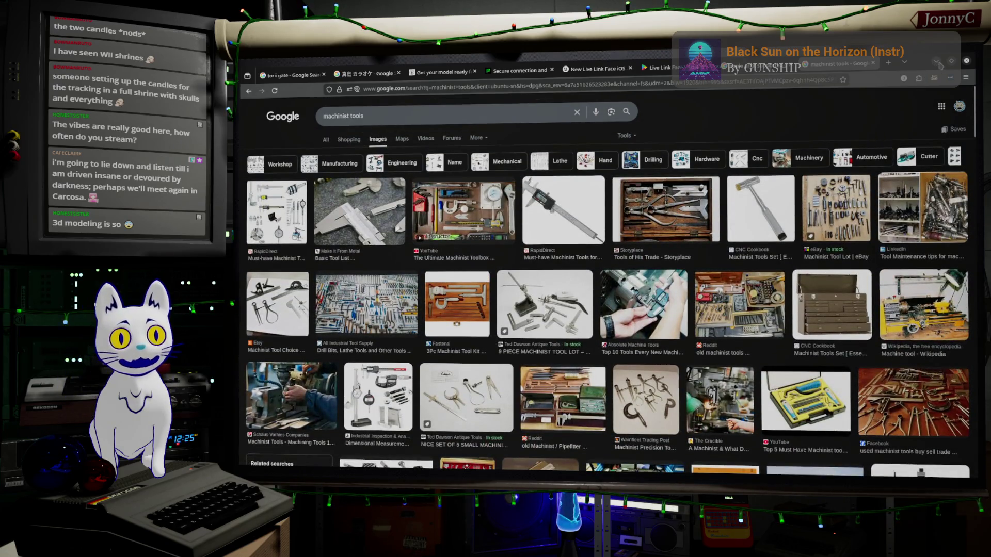
key(alt+Tab)
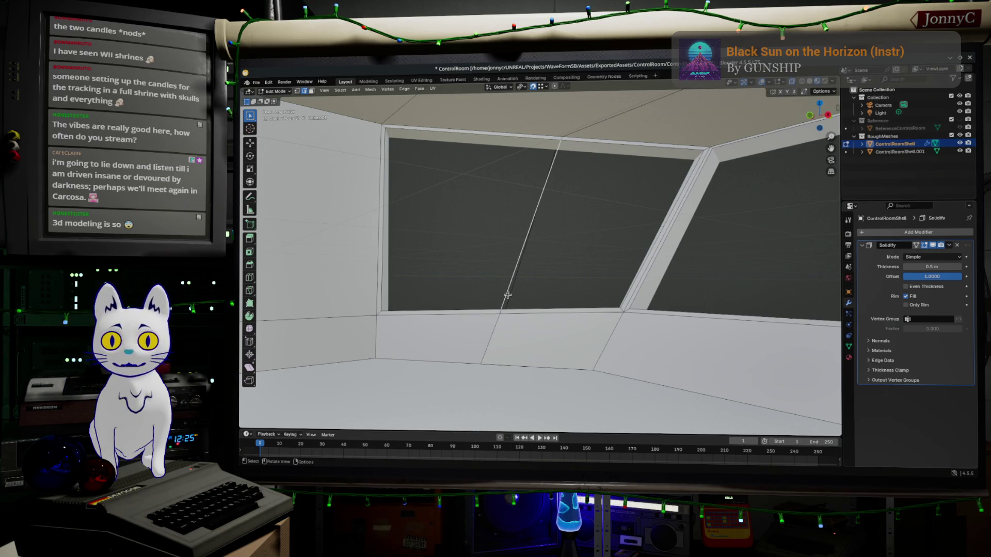
Step: Face the window wall and loop-select its diagonal, vertical and below-window edges, starting a loop cut
scroll(504, 296, up, 1)
scroll(504, 320, up, 1)
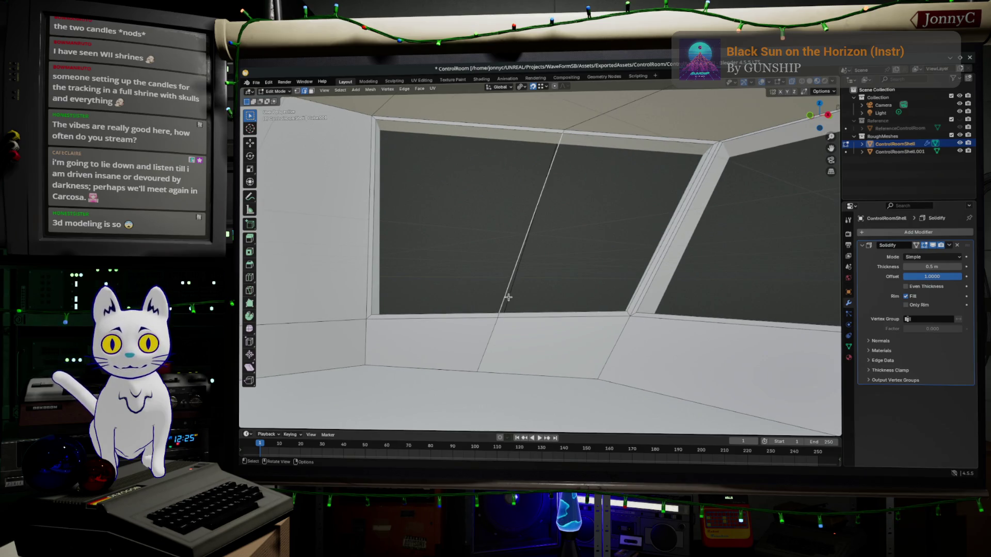
middle_drag(509, 298, 522, 150)
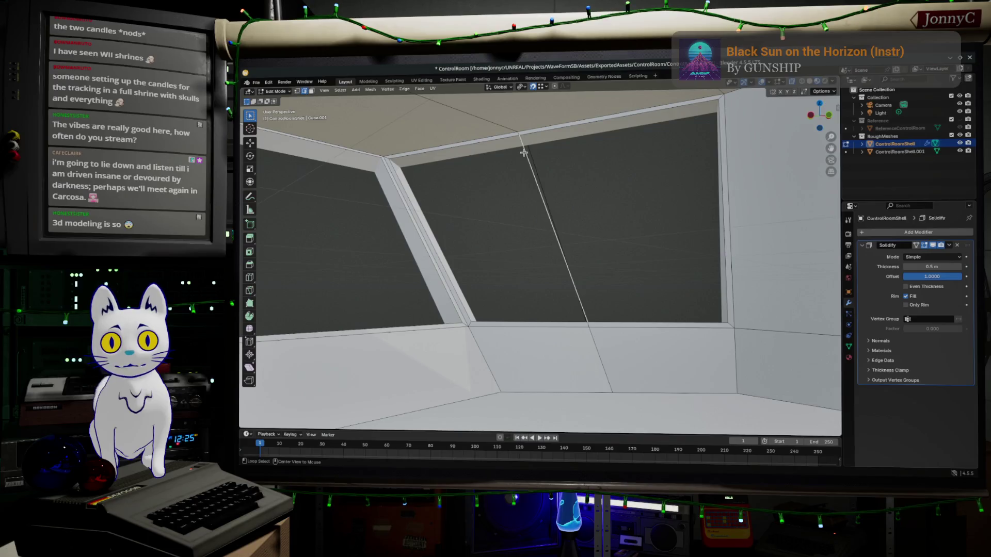
alt+click(525, 157)
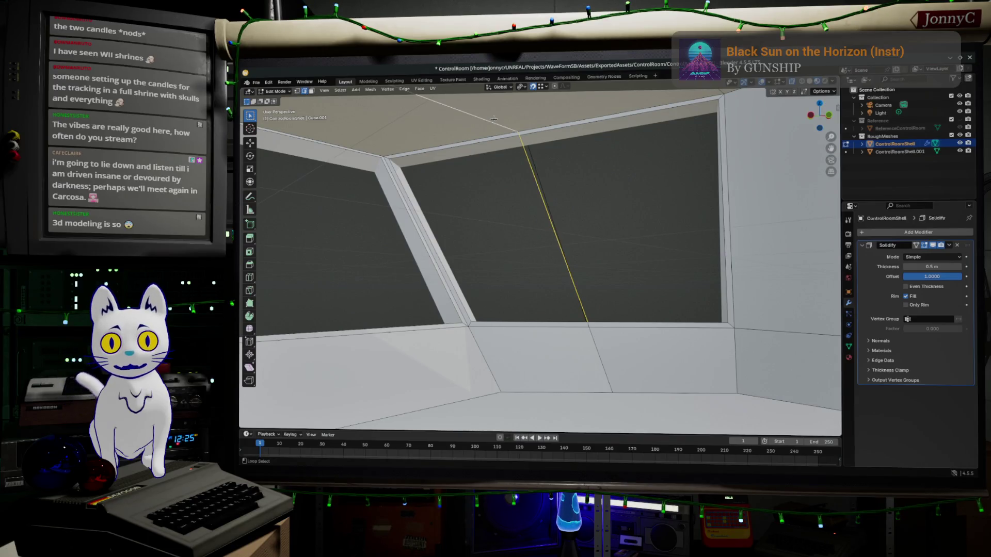
mouse_move(597, 358)
middle_down()
mouse_move(518, 347)
mouse_move(538, 338)
middle_up()
alt+shift+click(593, 306)
middle_drag(596, 315, 587, 332)
alt+shift+click(581, 338)
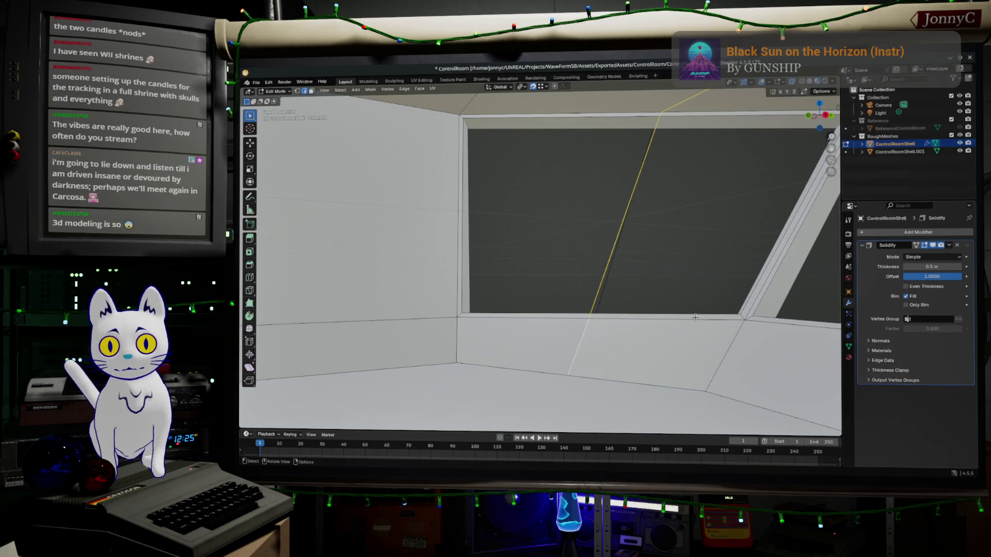
key(ctrl+r)
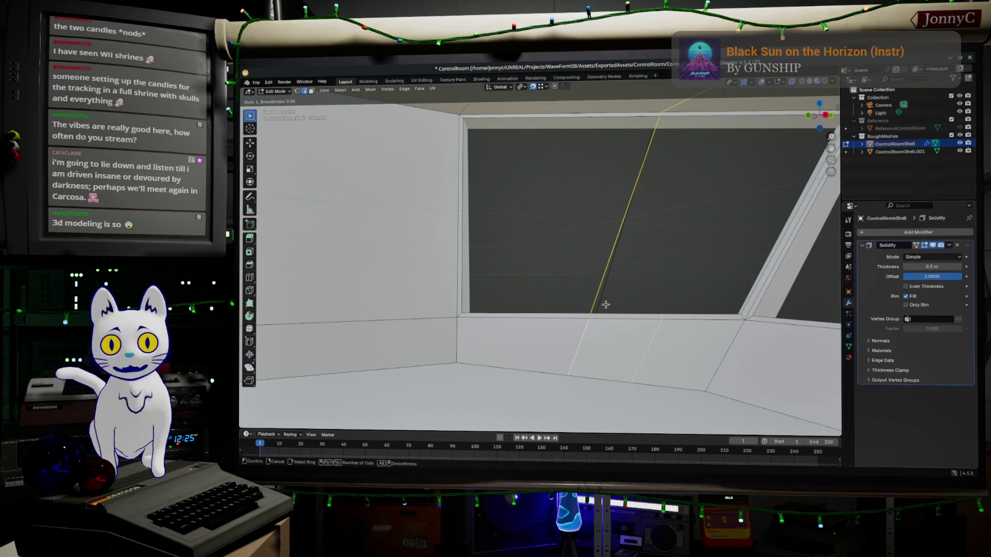
Step: Place a loop cut on the wall strip beneath the window at factor 0.938
click(605, 304)
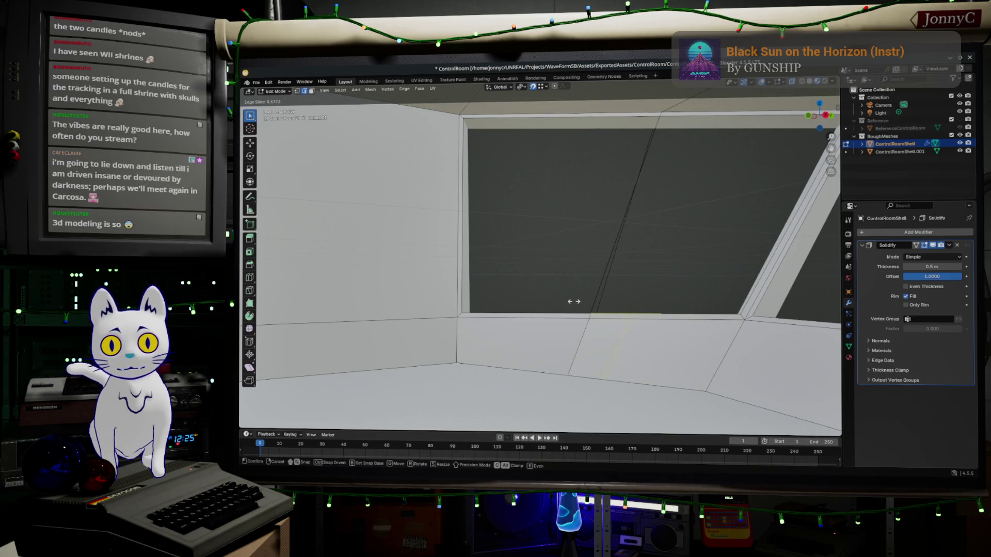
click(537, 302)
mouse_move(639, 312)
middle_down()
mouse_move(807, 357)
mouse_move(500, 300)
middle_up()
Step: Dissolve the unneeded wall edge below the window and review the window wall
click(539, 336)
mouse_move(542, 348)
middle_down()
mouse_move(582, 360)
mouse_move(562, 380)
mouse_move(593, 356)
middle_up()
key(ctrl+e)
click(555, 451)
key(ctrl+e)
key(Escape)
key(ctrl+e)
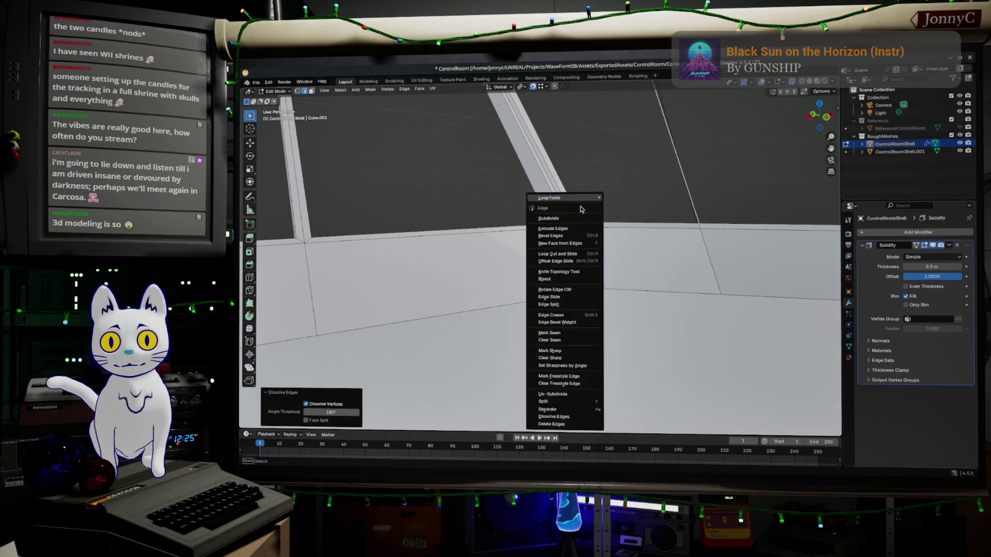
key(Escape)
mouse_move(405, 227)
middle_down()
mouse_move(516, 258)
mouse_move(553, 219)
mouse_move(455, 292)
mouse_move(394, 283)
mouse_move(398, 294)
mouse_move(710, 195)
mouse_move(310, 363)
mouse_move(761, 237)
mouse_move(470, 199)
mouse_move(525, 184)
middle_up()
middle_drag(580, 216, 566, 210)
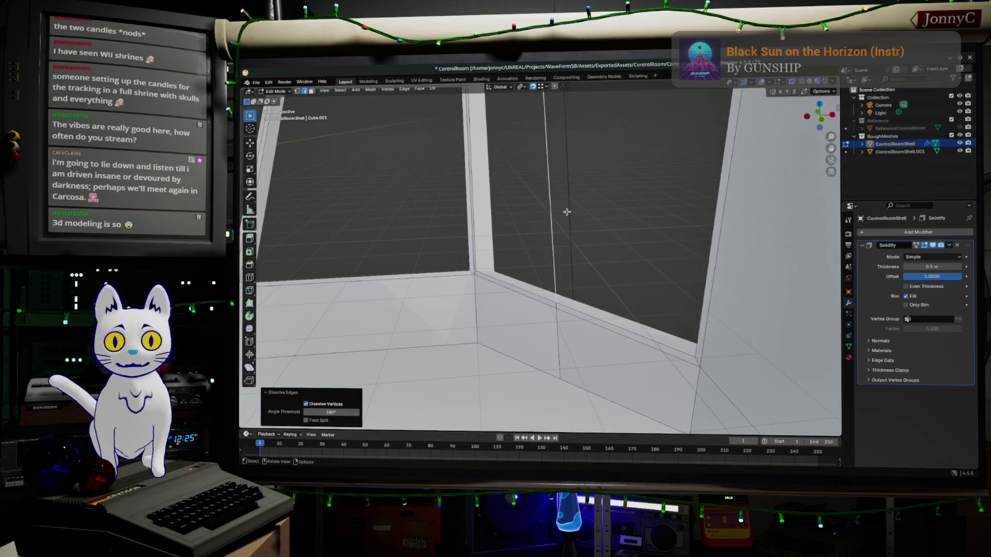
mouse_move(577, 306)
middle_down()
mouse_move(320, 276)
mouse_move(452, 292)
mouse_move(748, 284)
mouse_move(626, 275)
mouse_move(654, 265)
mouse_move(593, 400)
mouse_move(644, 380)
mouse_move(555, 396)
mouse_move(644, 188)
mouse_move(596, 250)
mouse_move(604, 308)
middle_up()
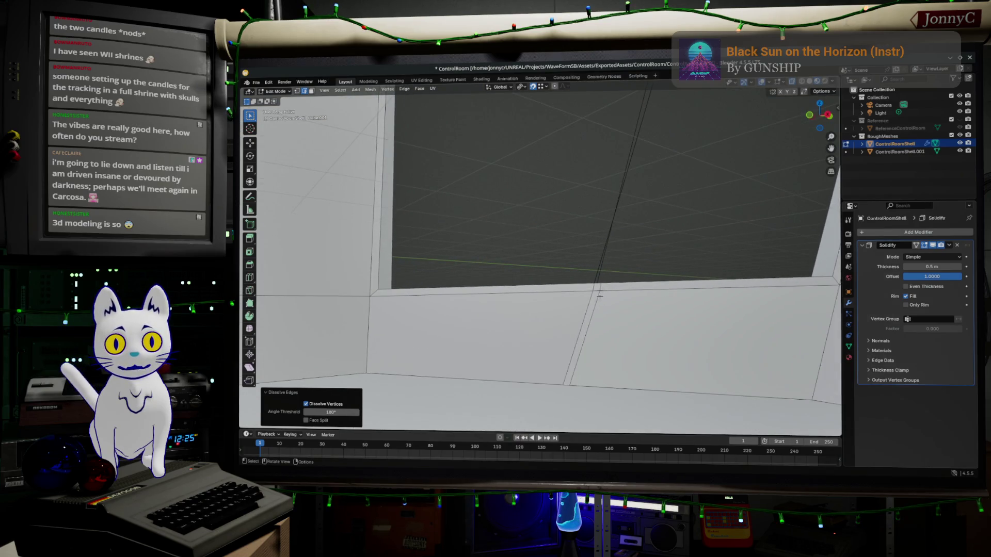
Step: Select the diagonal wall edge below the window and try merging its vertices by distance
click(599, 295)
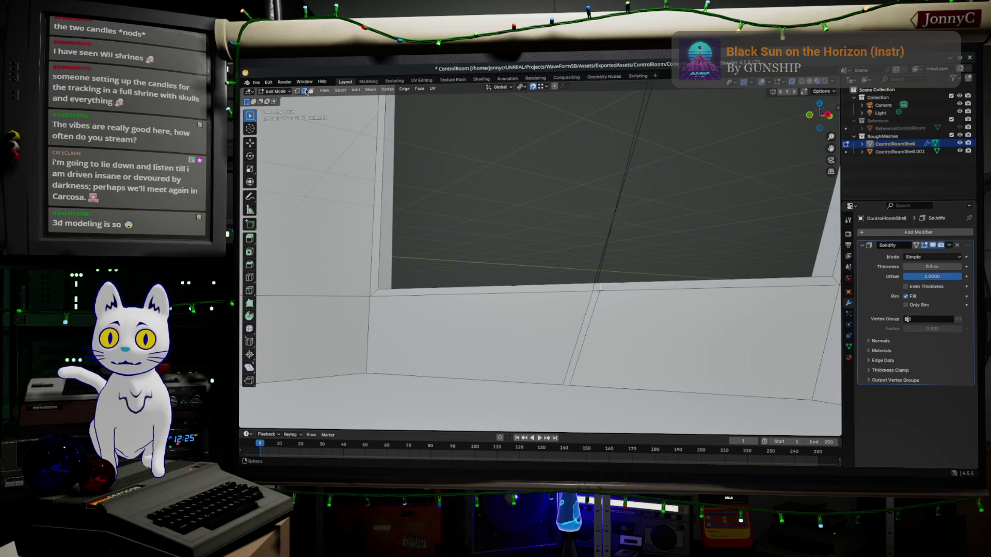
click(567, 339)
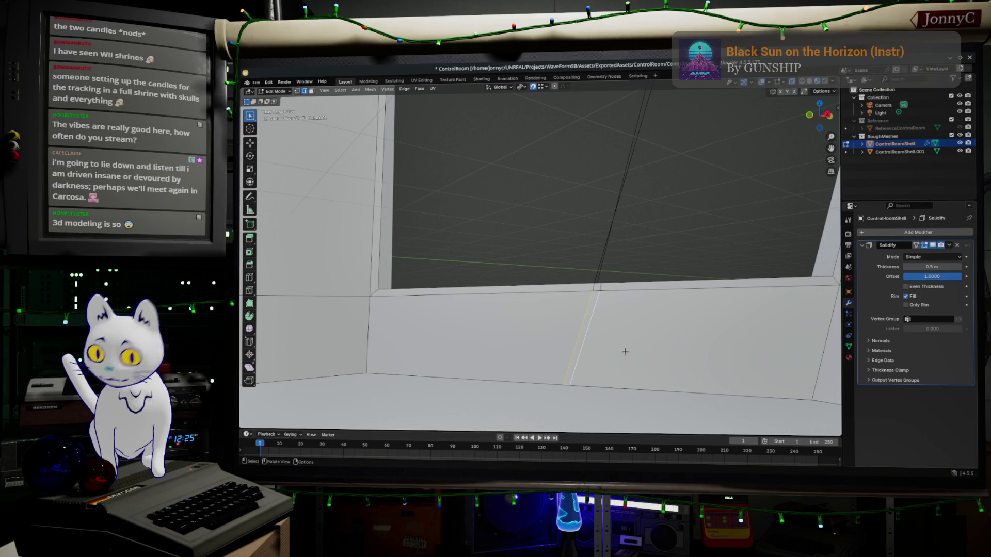
key(m)
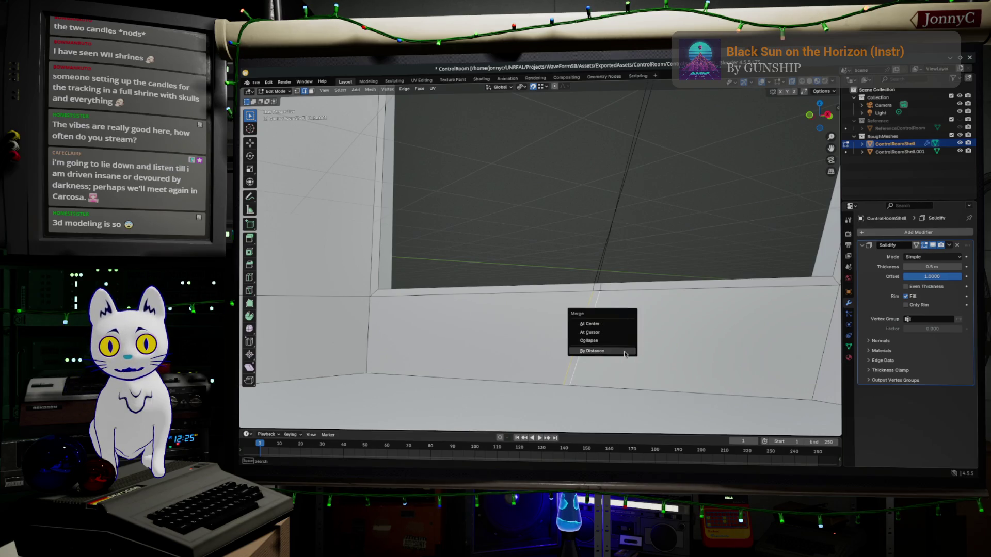
click(623, 350)
Step: Merge the doubled vertices at the top and bottom of the diagonal edge at center
shift+click(305, 91)
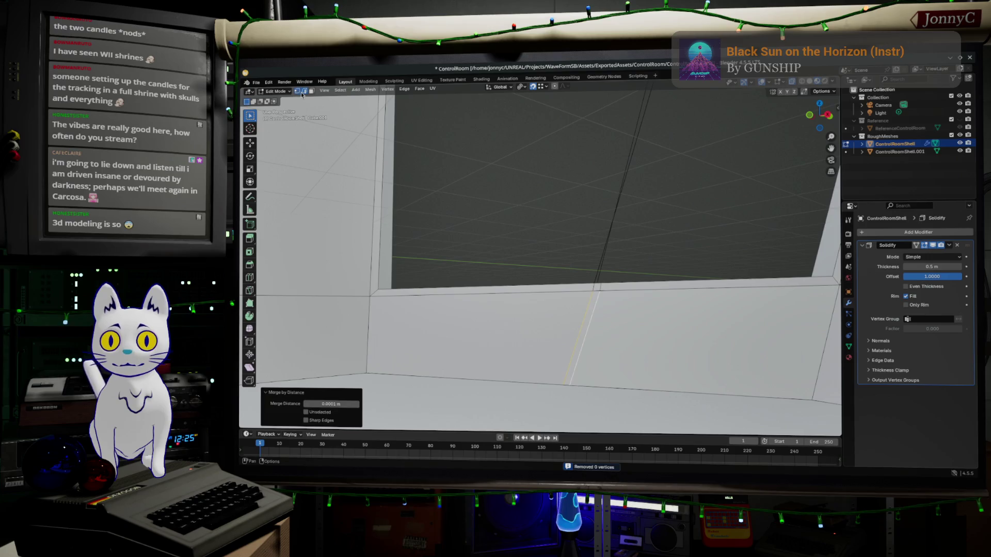
click(597, 290)
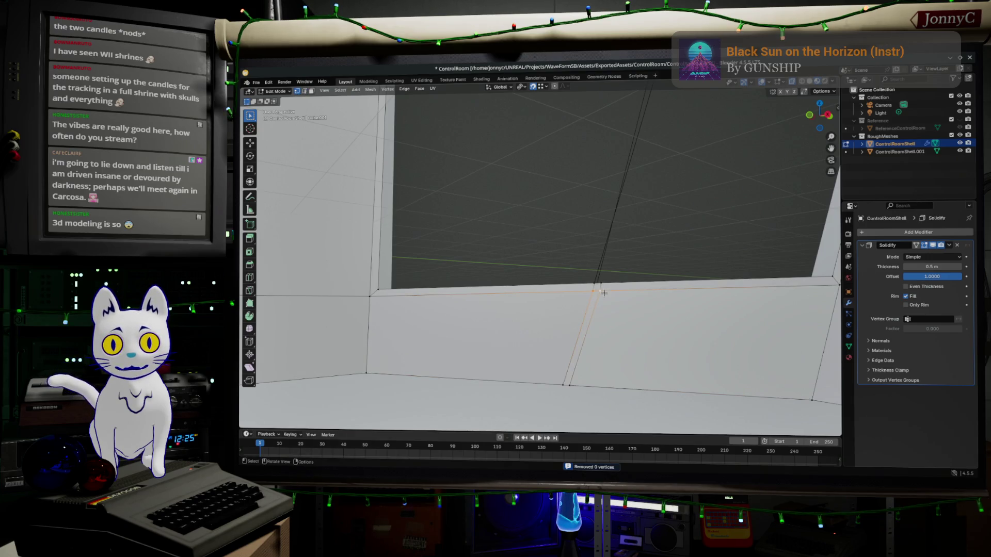
key(m)
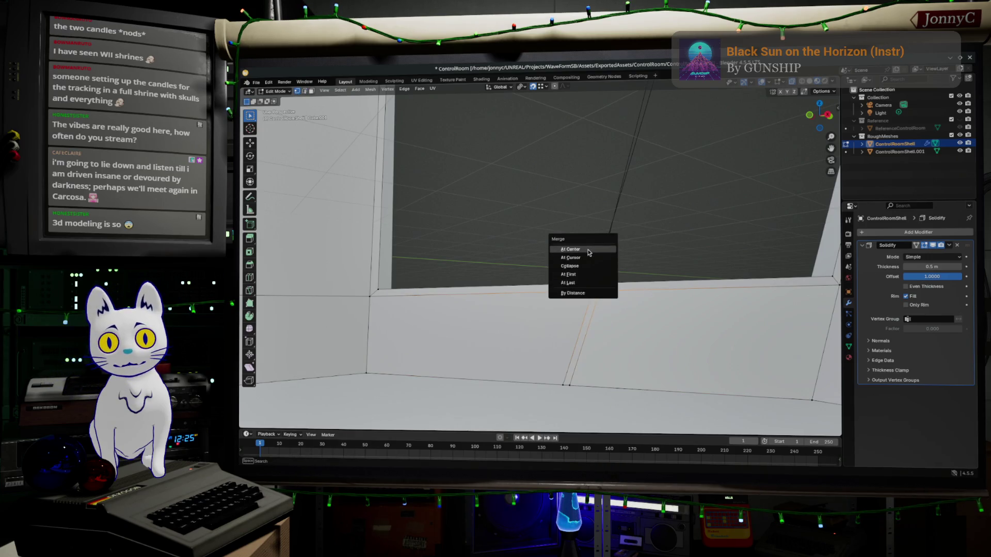
click(589, 250)
click(565, 385)
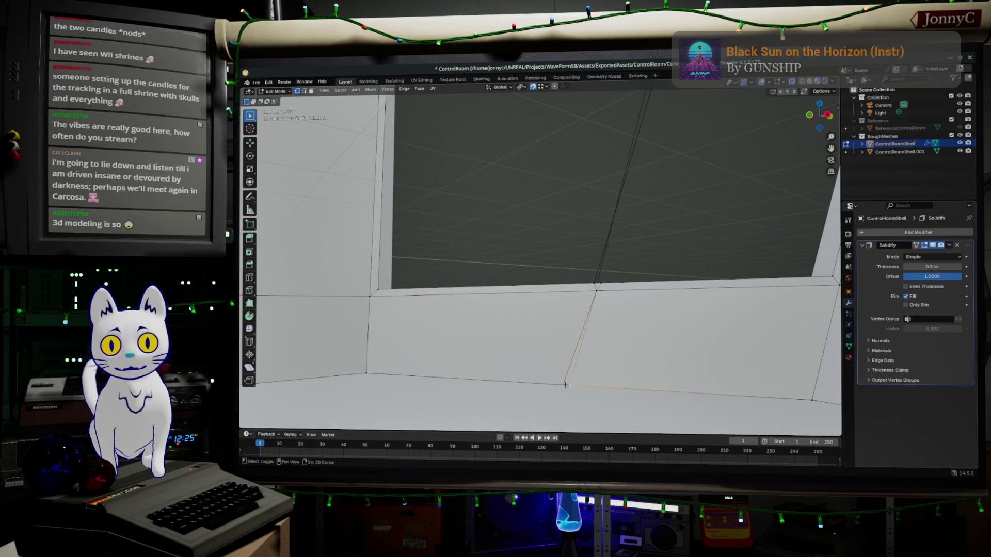
key(m)
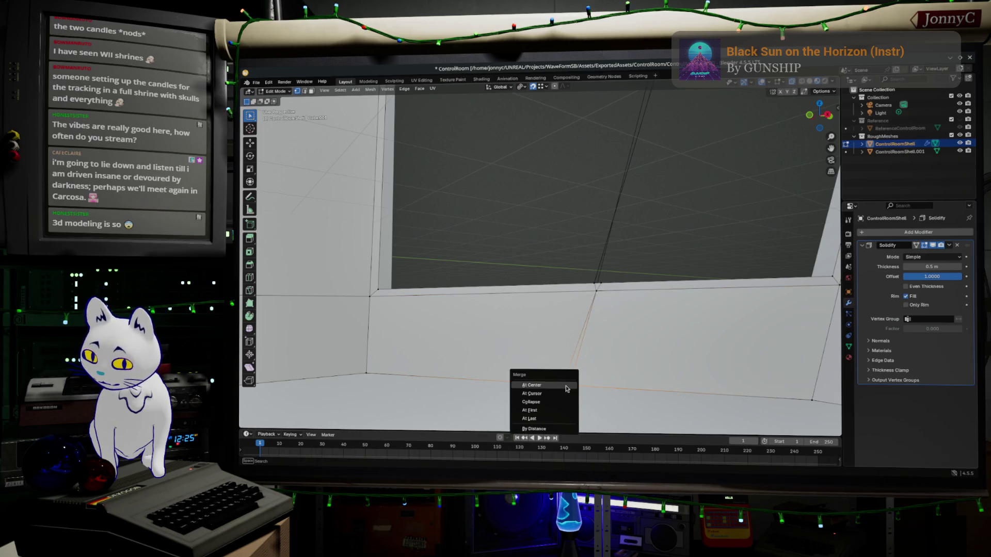
click(566, 388)
Step: Start a new loop cut along the top of the window frame
middle_drag(654, 273, 633, 117)
key(ctrl+r)
click(632, 117)
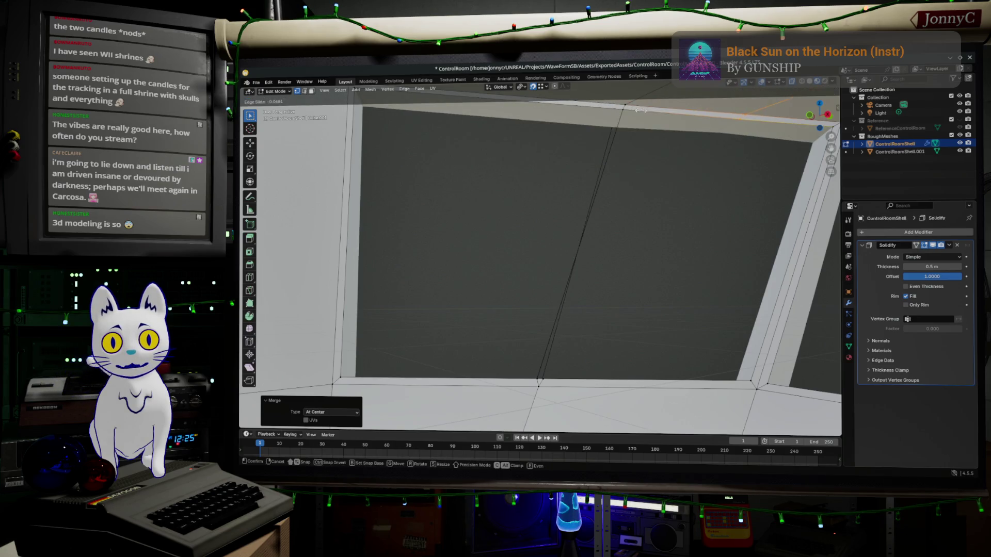
Step: Confirm the loop cut hugging the window top at factor 0.942
click(540, 106)
middle_drag(627, 127, 633, 171)
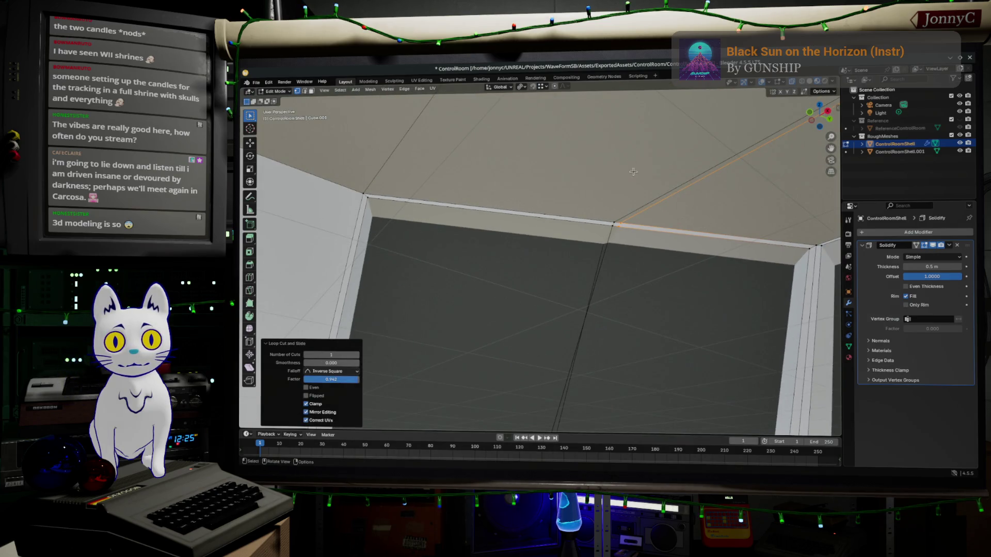
click(621, 220)
mouse_move(627, 222)
middle_down()
mouse_move(580, 232)
mouse_move(563, 222)
mouse_move(686, 284)
mouse_move(769, 360)
middle_up()
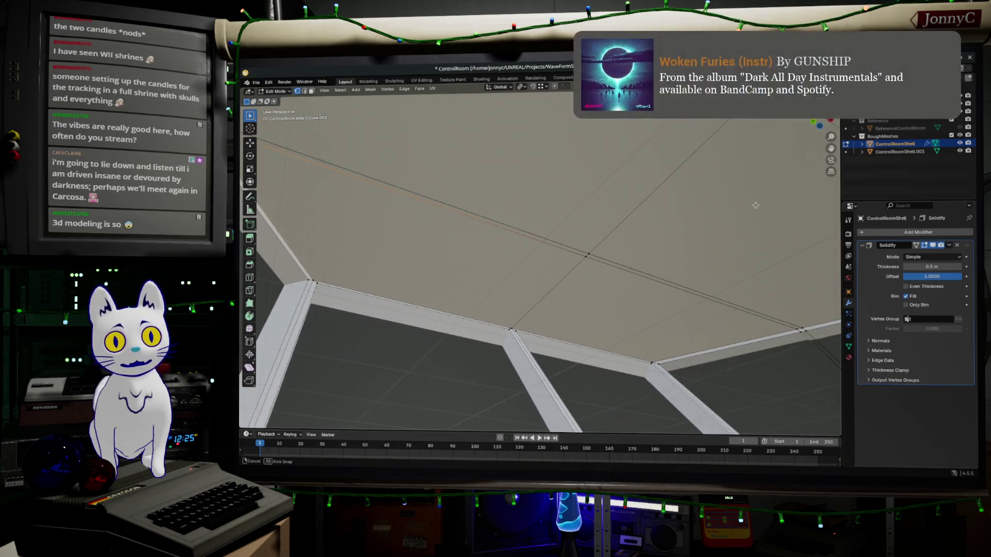
Step: Select the ceiling edge path and edge-slide it so the ceiling meets the window wall at one corner edge
ctrl+click(792, 330)
key(g)
key(g)
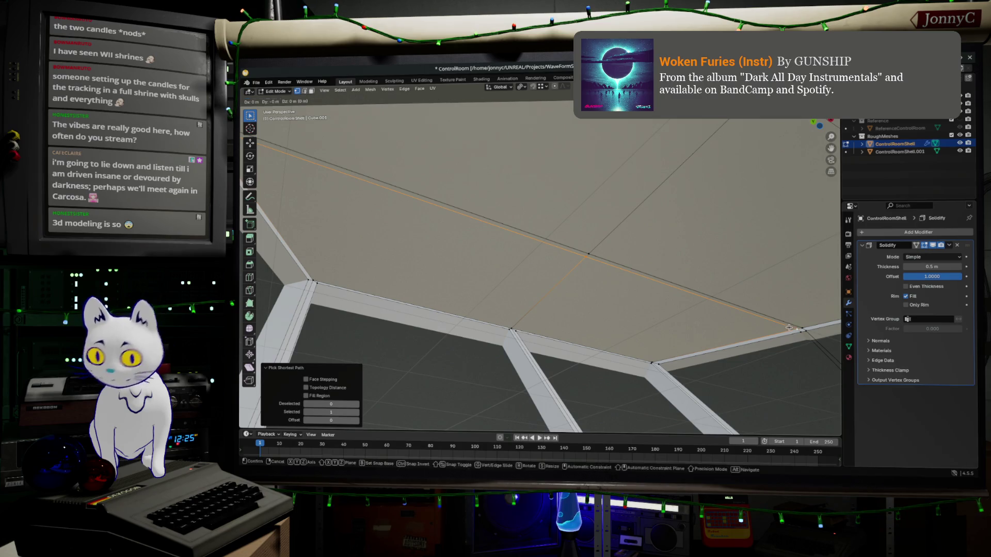
key(Escape)
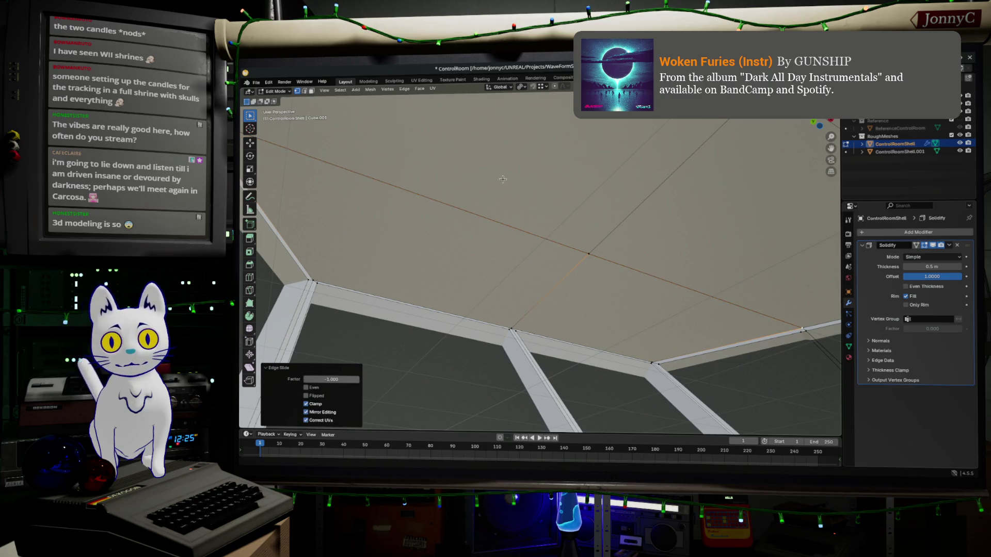
click(528, 216)
middle_drag(528, 215, 573, 229)
middle_drag(545, 280, 504, 289)
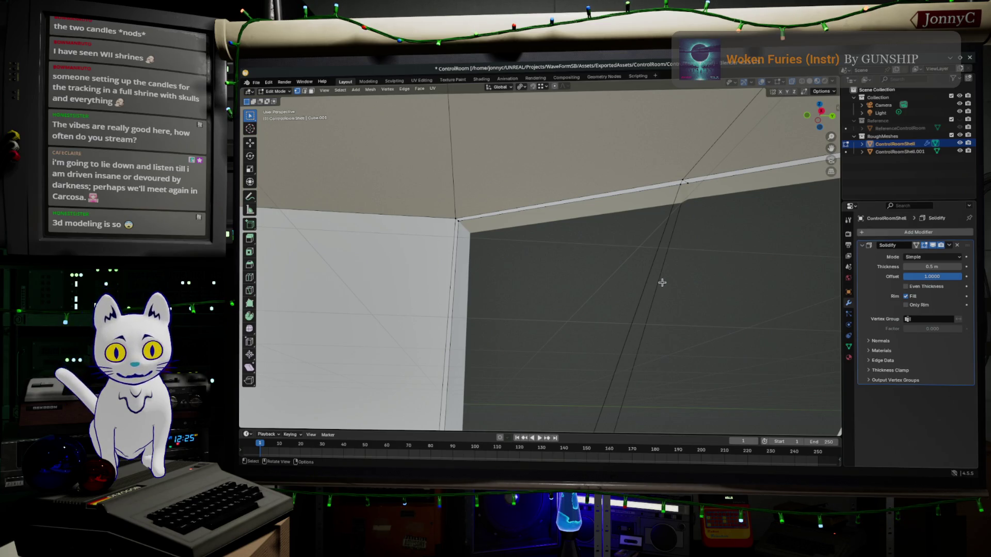
Step: Select the whole mesh and merge overlapping vertices by distance
mouse_move(662, 283)
middle_down()
mouse_move(670, 294)
mouse_move(642, 154)
mouse_move(592, 355)
middle_up()
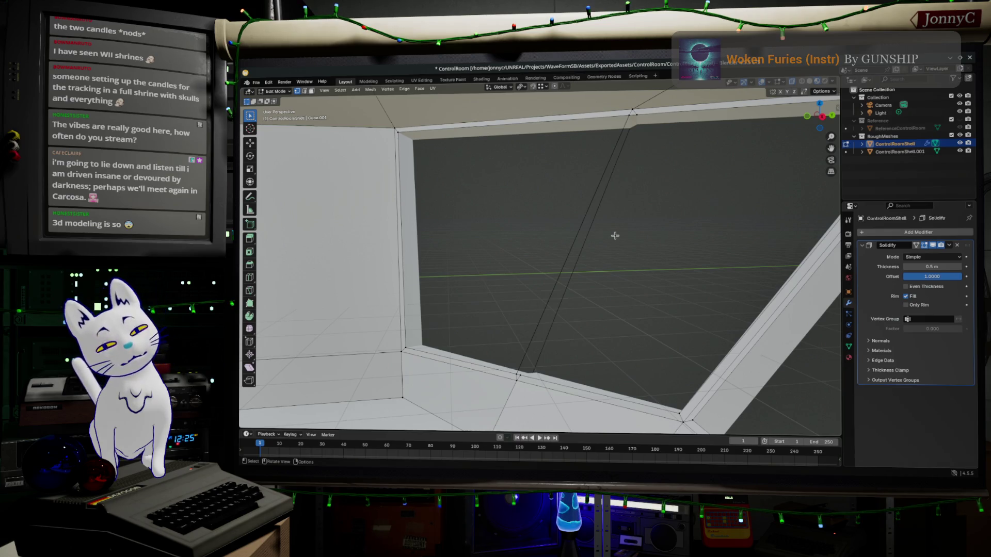
click(522, 372)
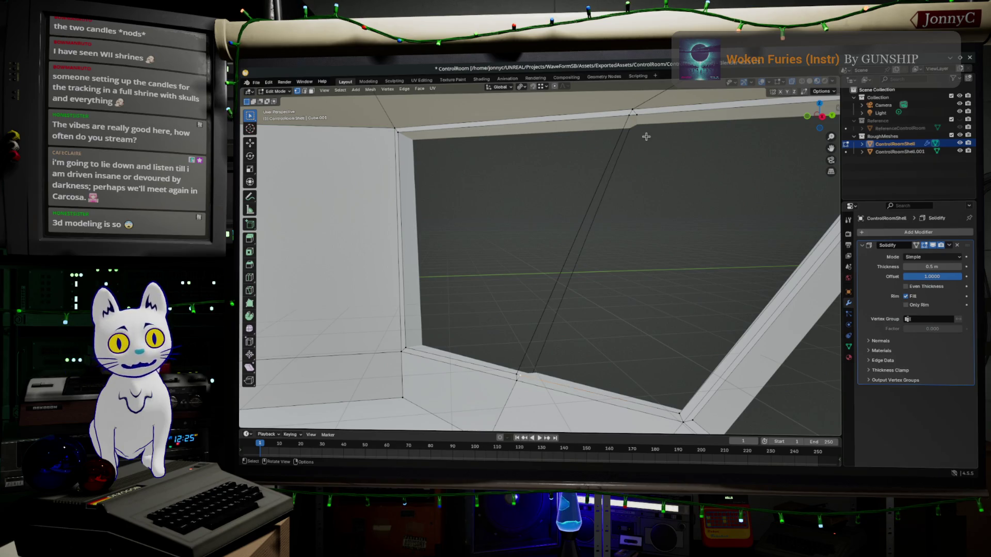
key(a)
key(m)
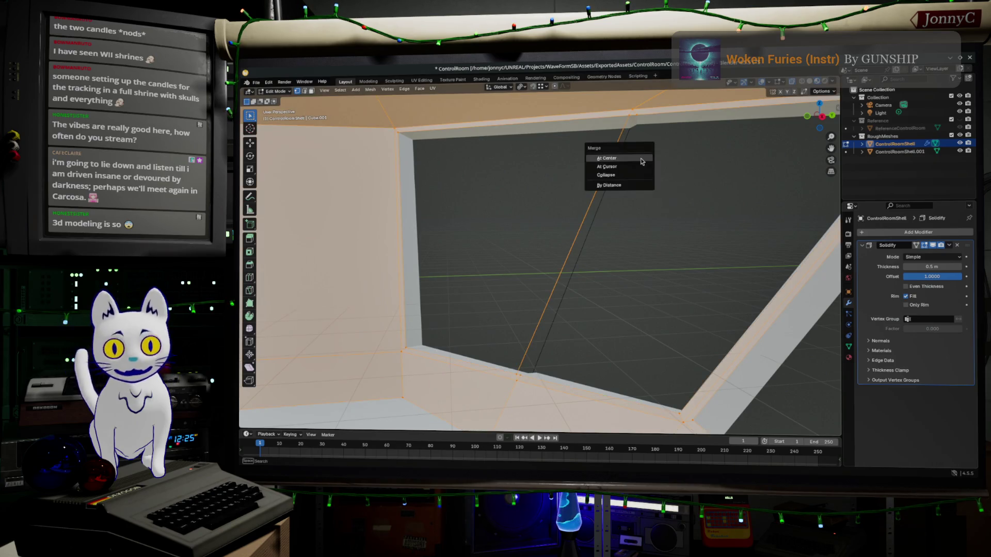
click(634, 183)
Step: Pick the edge path from the wall's top vertex to its bottom corner and fill it into a solid diagonal bar
key(alt+a)
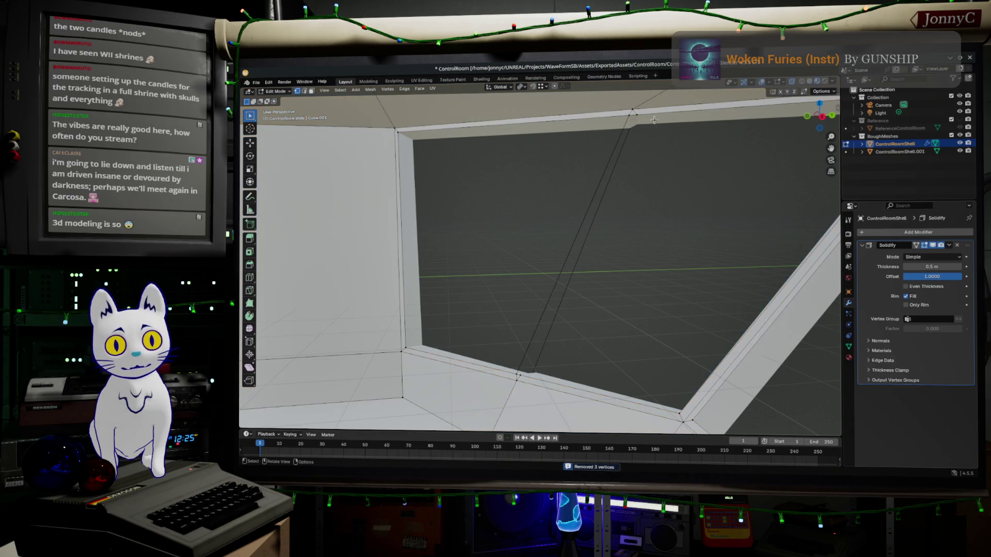
click(636, 118)
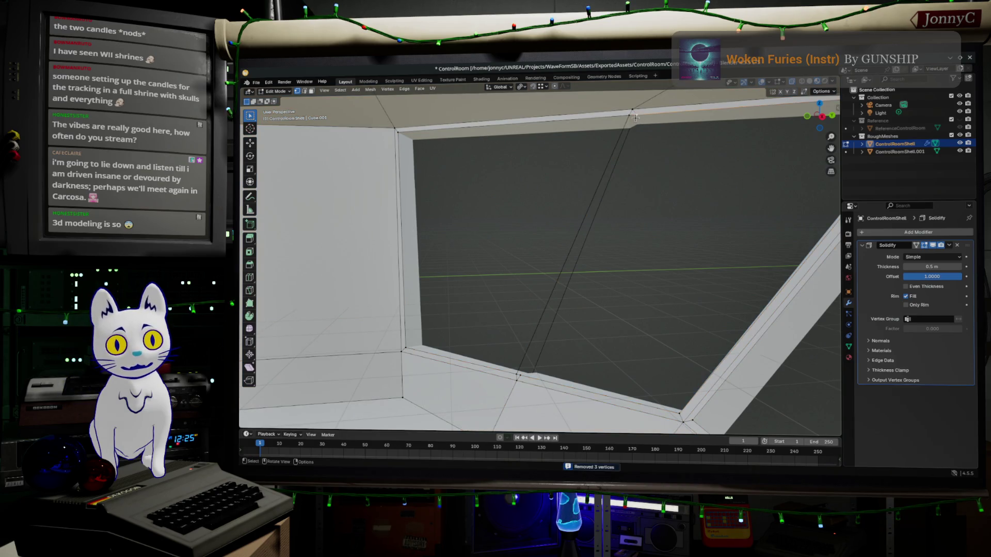
ctrl+click(520, 375)
key(f)
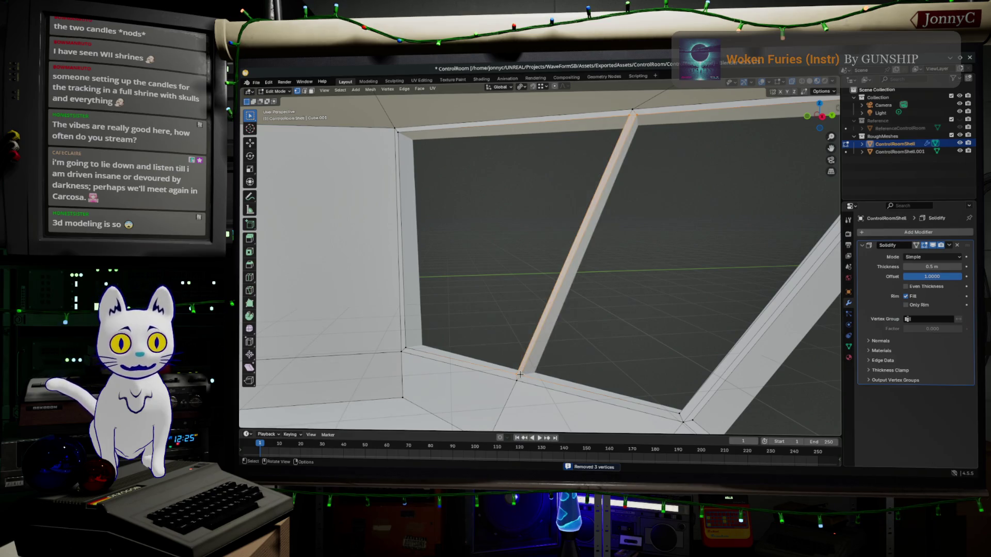
mouse_move(587, 350)
middle_down()
mouse_move(644, 343)
mouse_move(649, 308)
mouse_move(413, 230)
mouse_move(516, 261)
mouse_move(602, 243)
mouse_move(703, 336)
middle_up()
Step: Cut an edge loop across the lower wall below the right window, slid close to the wall's edge
key(ctrl+r)
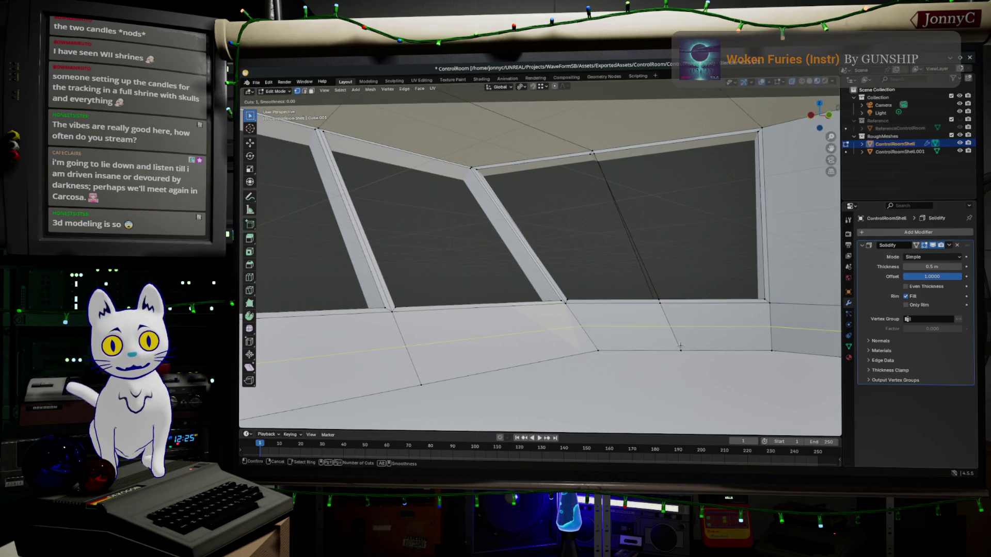
key(Escape)
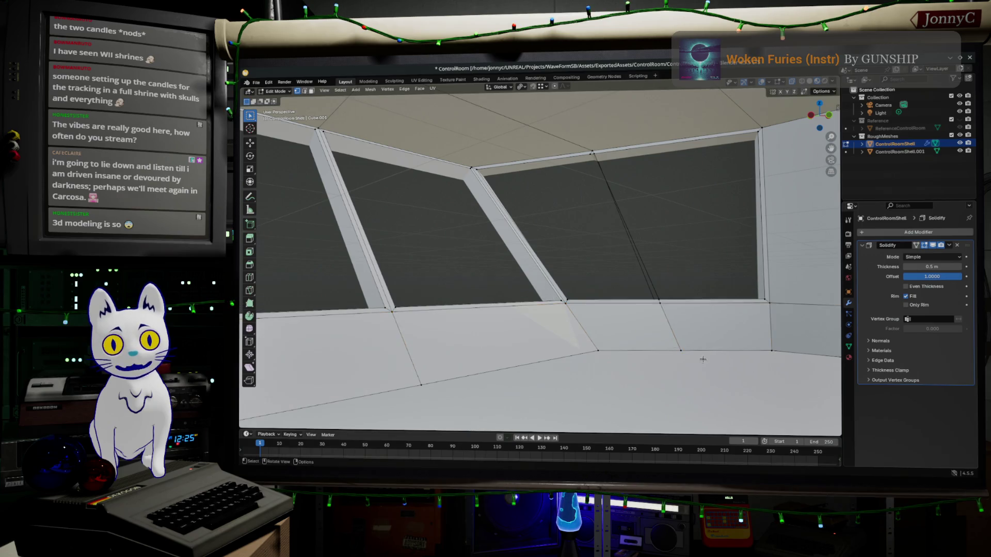
key(ctrl+r)
click(663, 342)
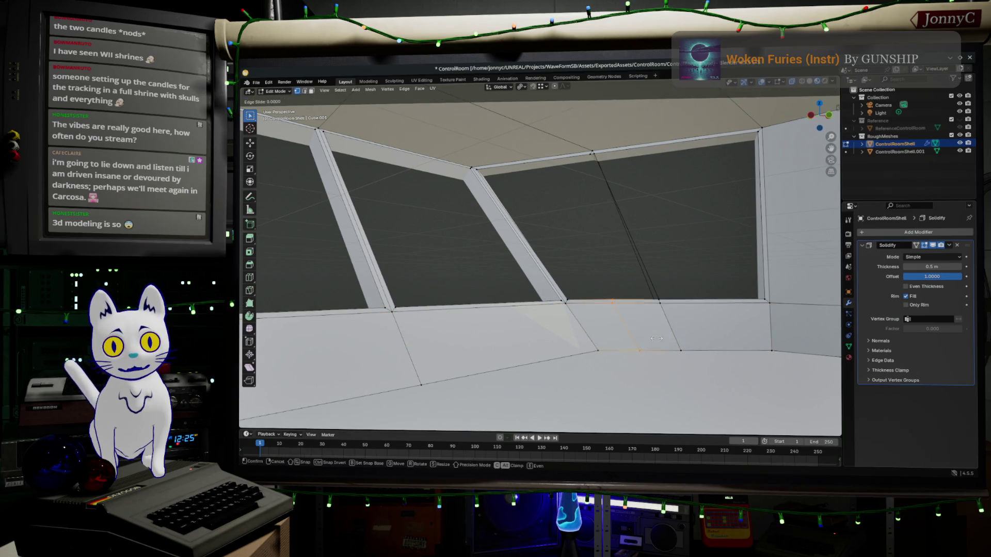
click(694, 335)
scroll(693, 317, up, 2)
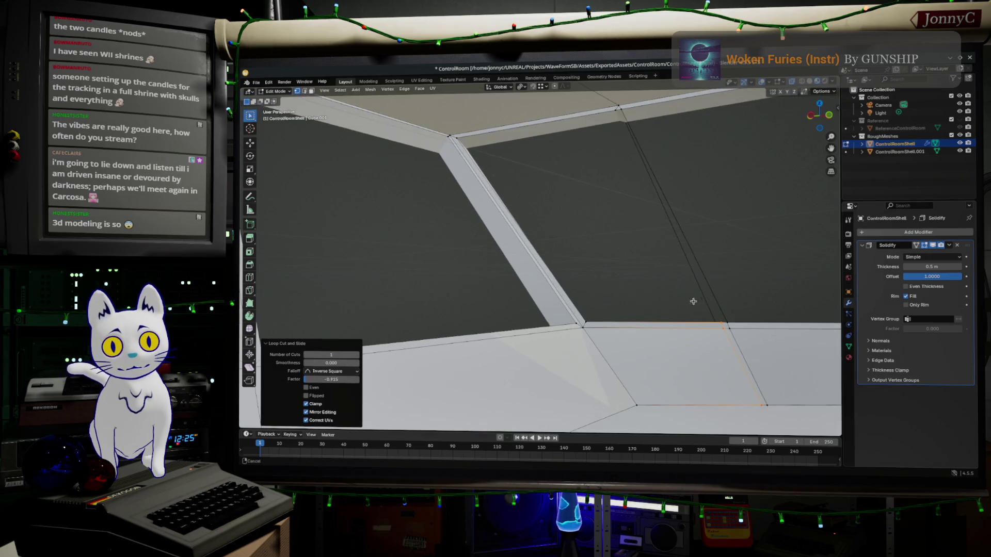
scroll(640, 405, up, 1)
Step: Select the stray vertex left by the new loop and bring up merge options
middle_drag(686, 403, 649, 301)
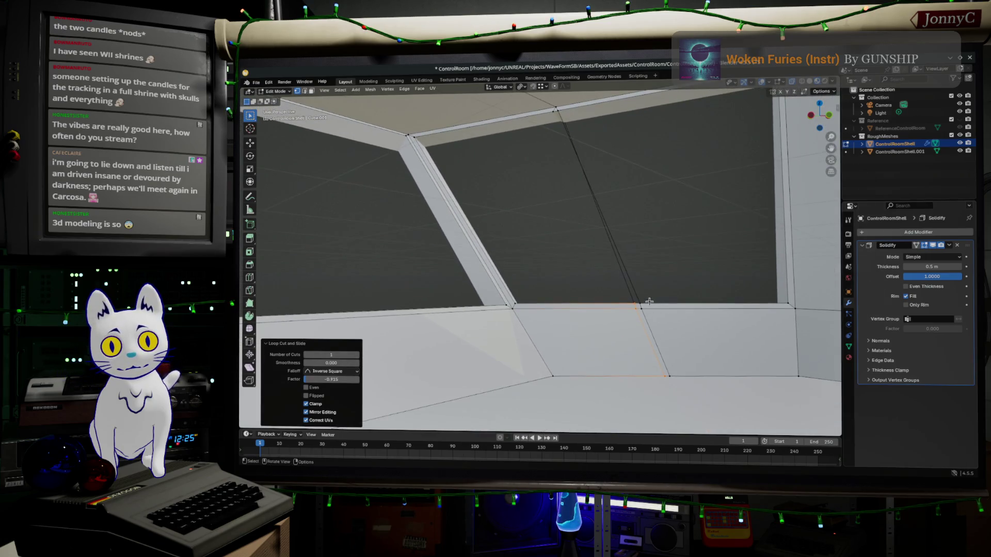
click(646, 308)
key(m)
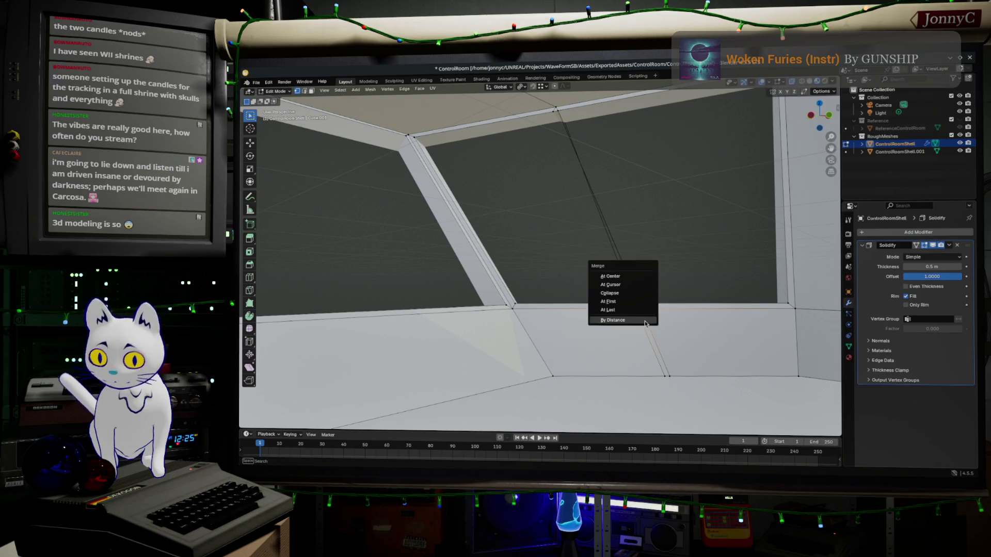
Step: Merge the two pairs of stray vertices at their centers
click(645, 279)
click(693, 391)
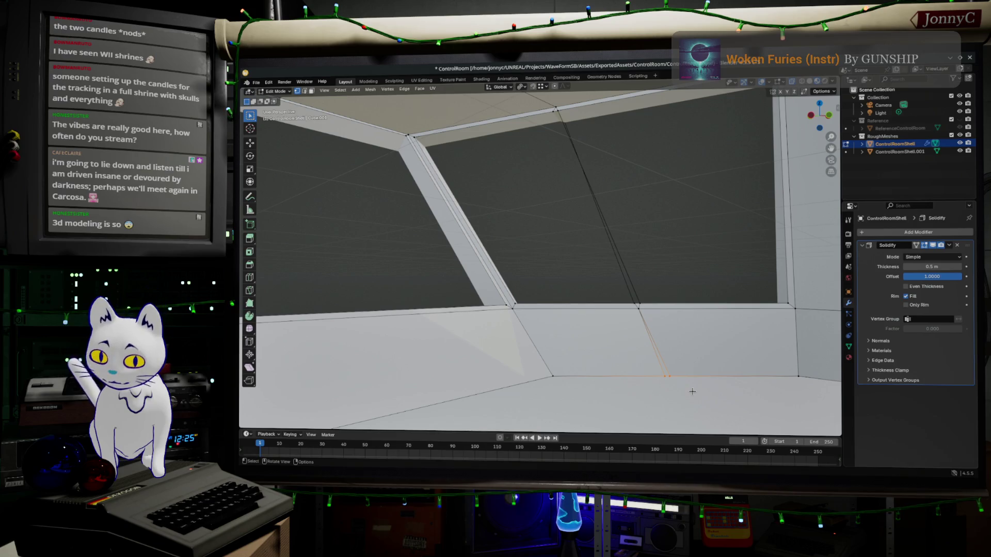
key(m)
click(692, 391)
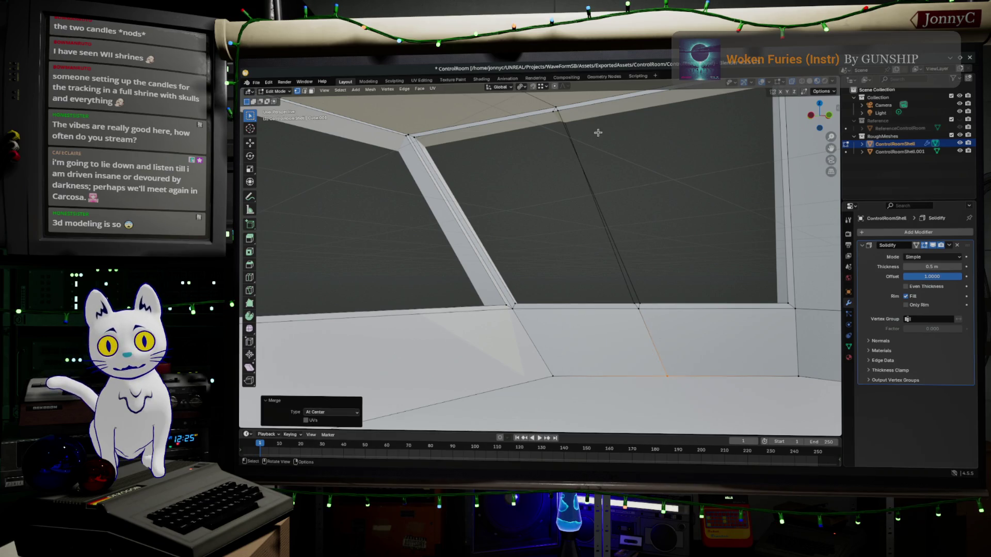
Step: Join the window's lower corner vertex to the top edge vertex with a new edge
click(635, 306)
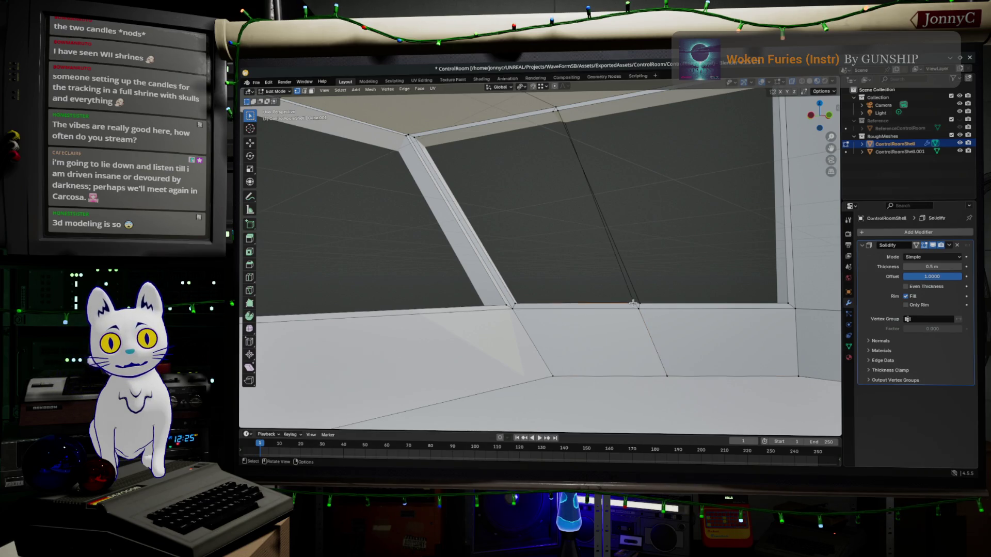
shift+click(549, 111)
key(j)
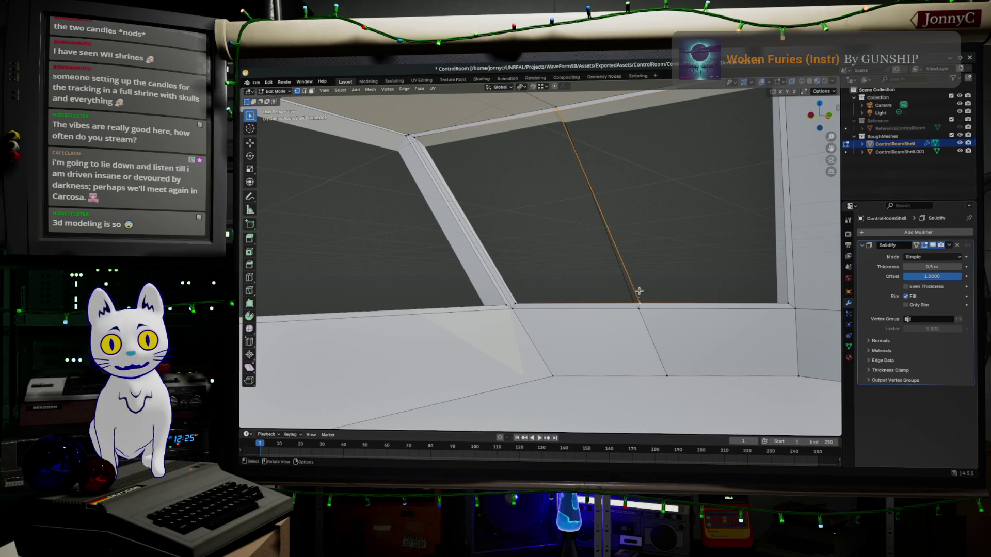
click(645, 271)
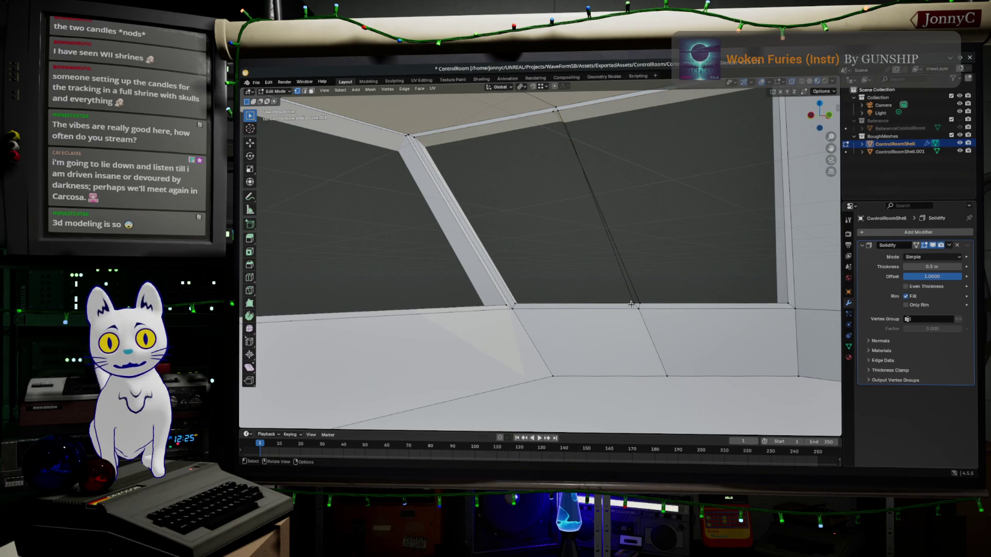
ctrl+click(638, 305)
ctrl+click(556, 110)
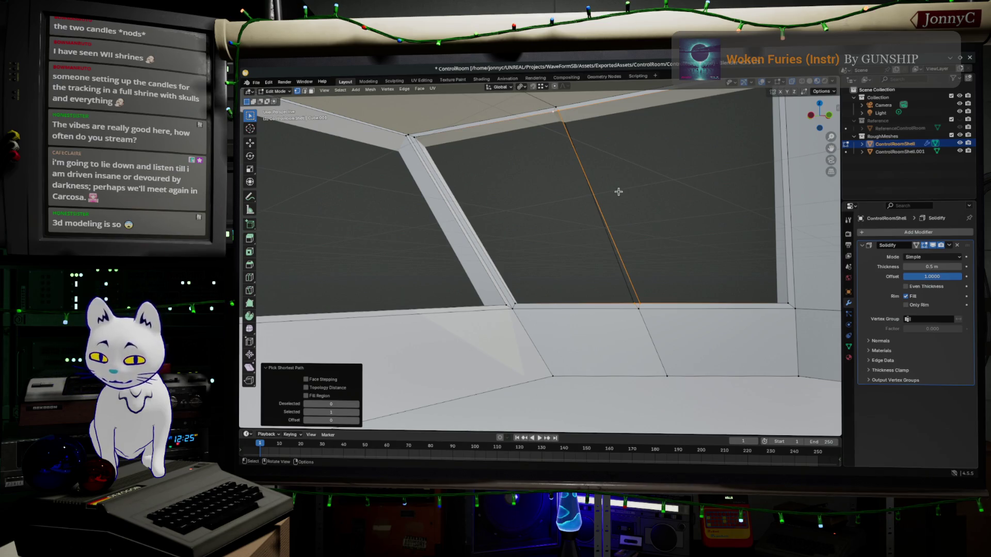
click(639, 206)
mouse_move(639, 206)
middle_down()
mouse_move(642, 265)
mouse_move(622, 283)
mouse_move(644, 283)
mouse_move(535, 274)
mouse_move(520, 263)
middle_up()
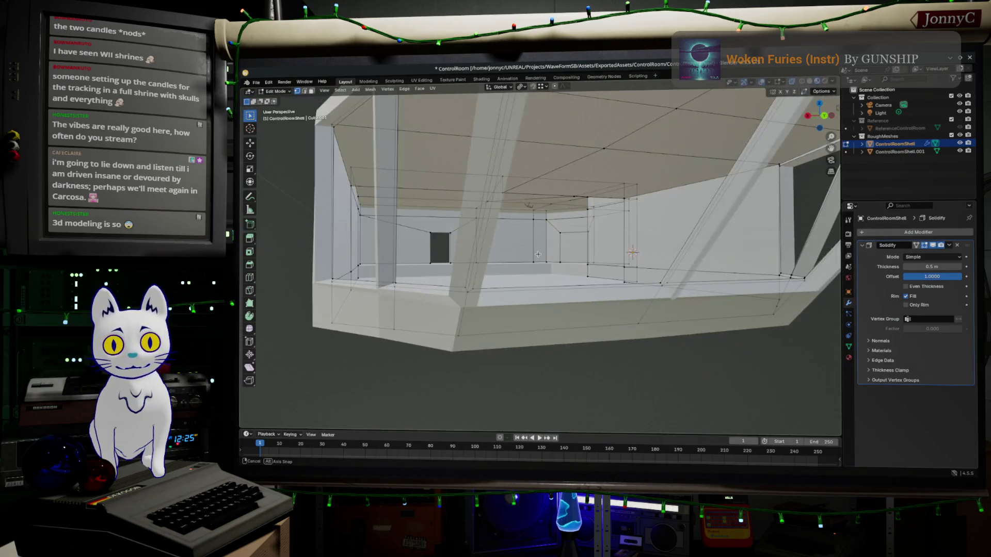
scroll(518, 262, down, 2)
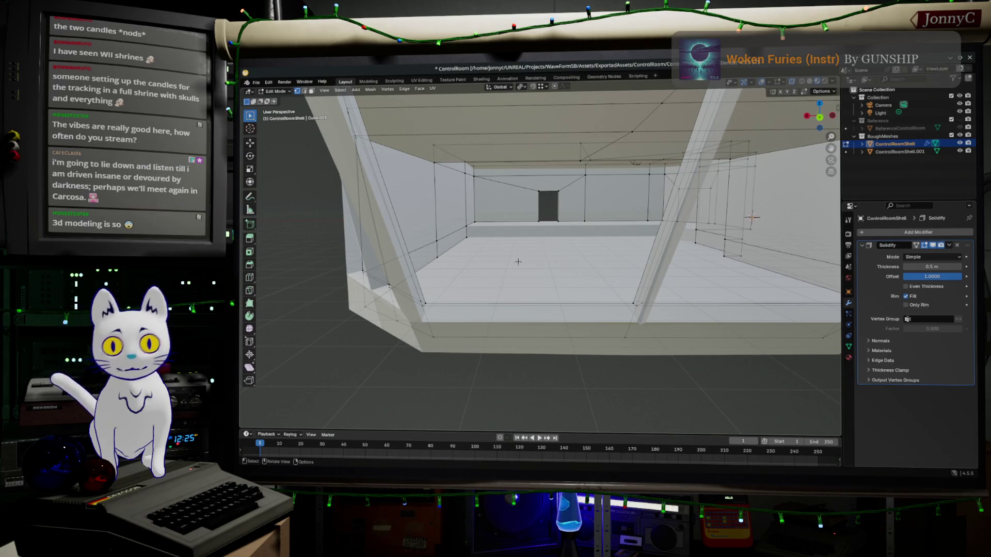
scroll(518, 262, down, 1)
middle_drag(518, 262, 533, 275)
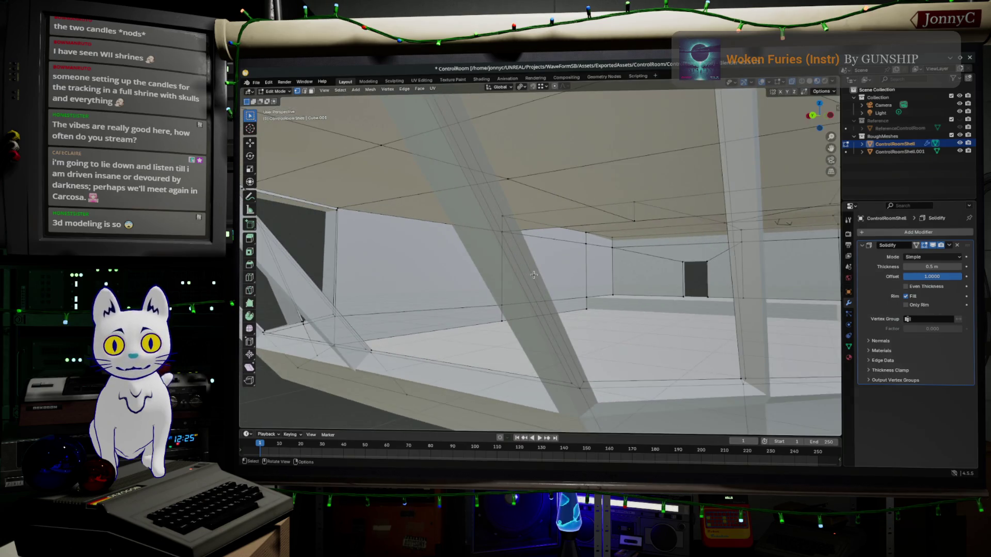
key(Escape)
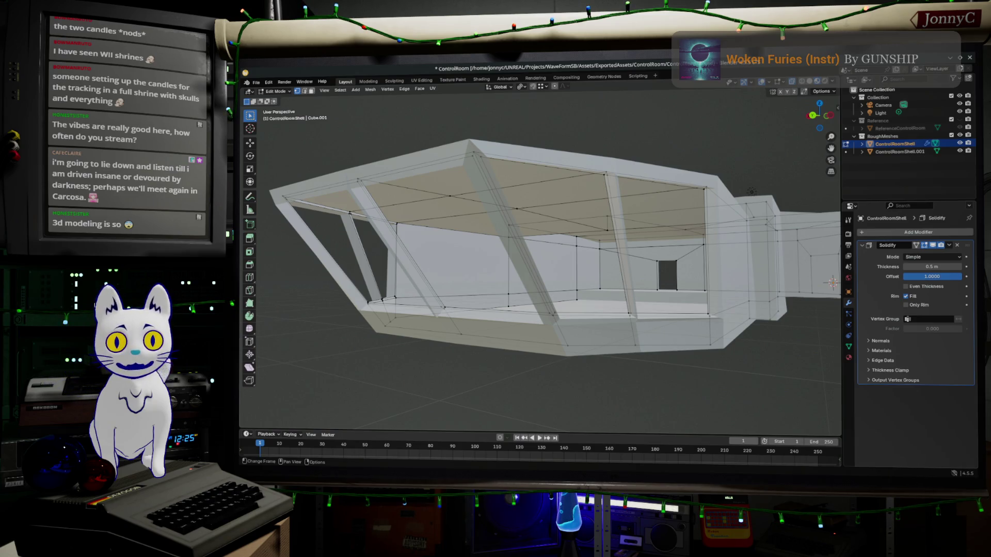
mouse_move(529, 220)
middle_down()
mouse_move(604, 223)
mouse_move(625, 258)
mouse_move(573, 249)
mouse_move(586, 292)
mouse_move(640, 234)
middle_up()
scroll(604, 222, up, 3)
scroll(625, 258, down, 5)
scroll(633, 271, up, 6)
scroll(587, 293, up, 4)
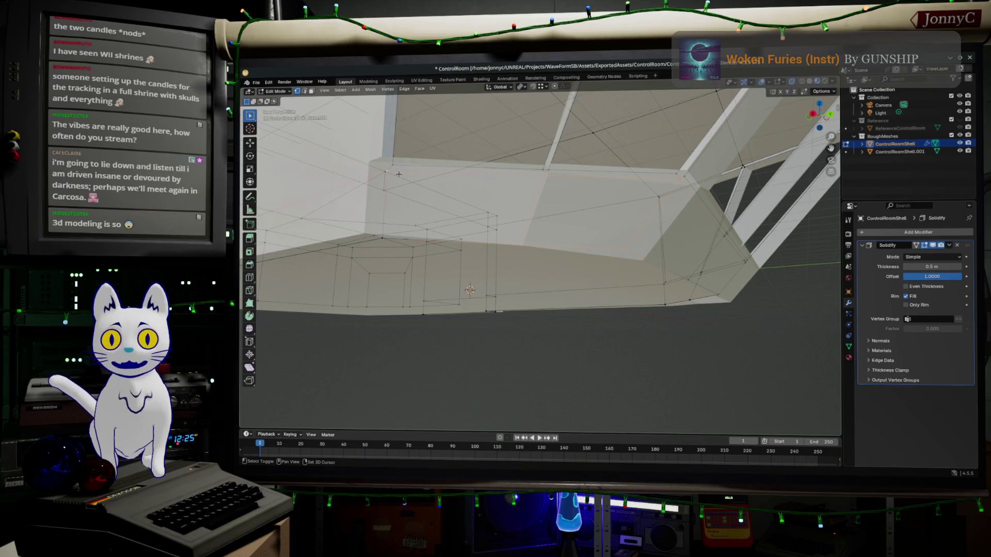
Step: Select the lower wall vertices along the shell's underside and inset their faces
shift+middle_drag(382, 234, 639, 270)
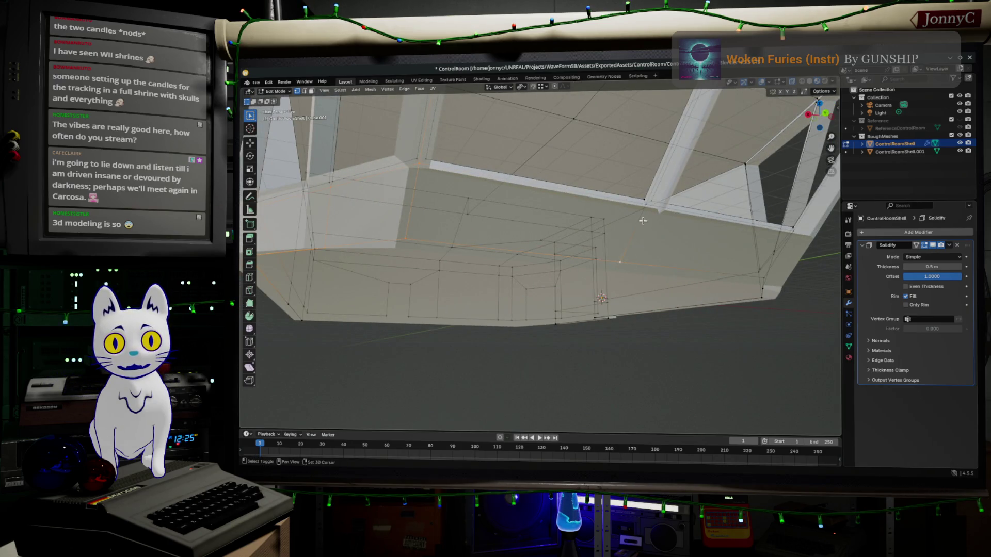
middle_drag(645, 213, 657, 234)
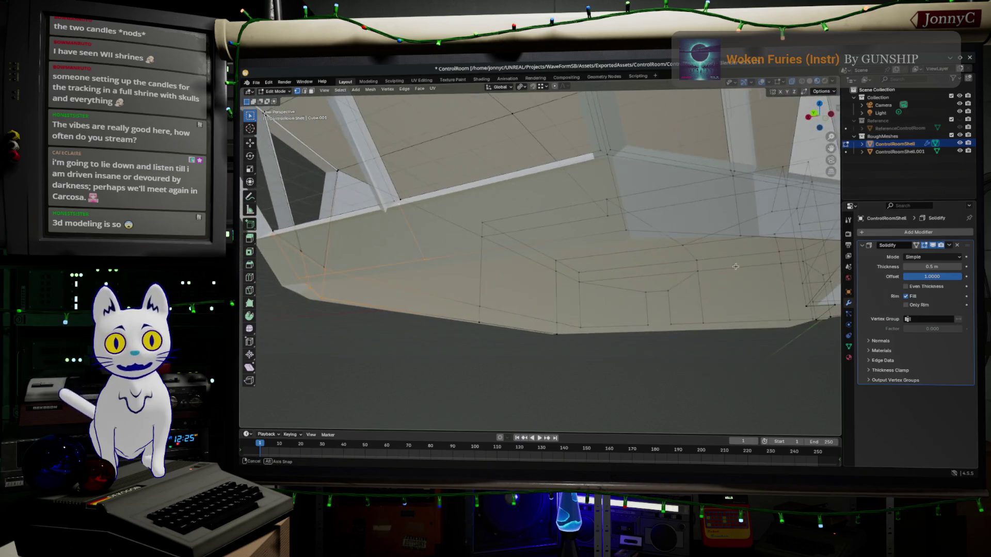
shift+click(609, 158)
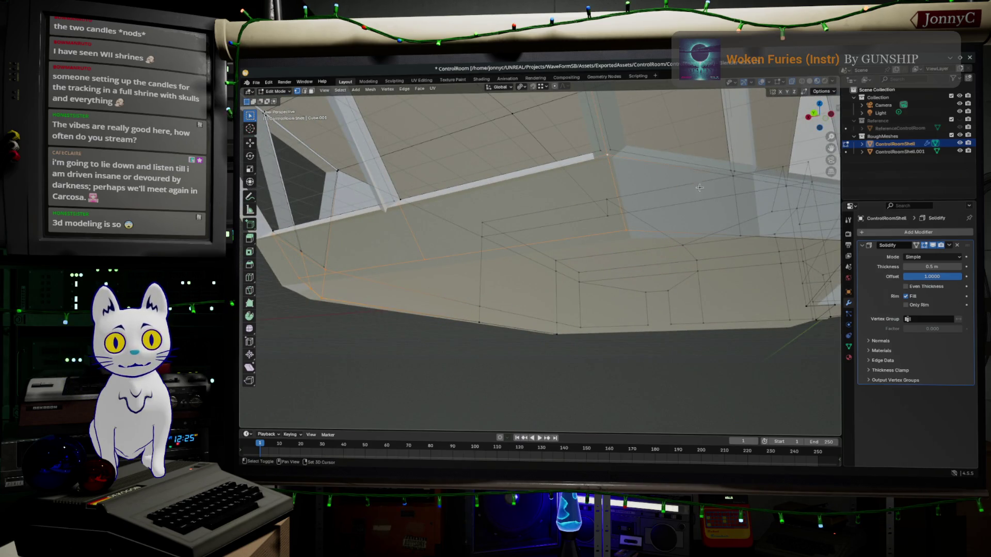
middle_drag(742, 223, 649, 240)
shift+click(649, 290)
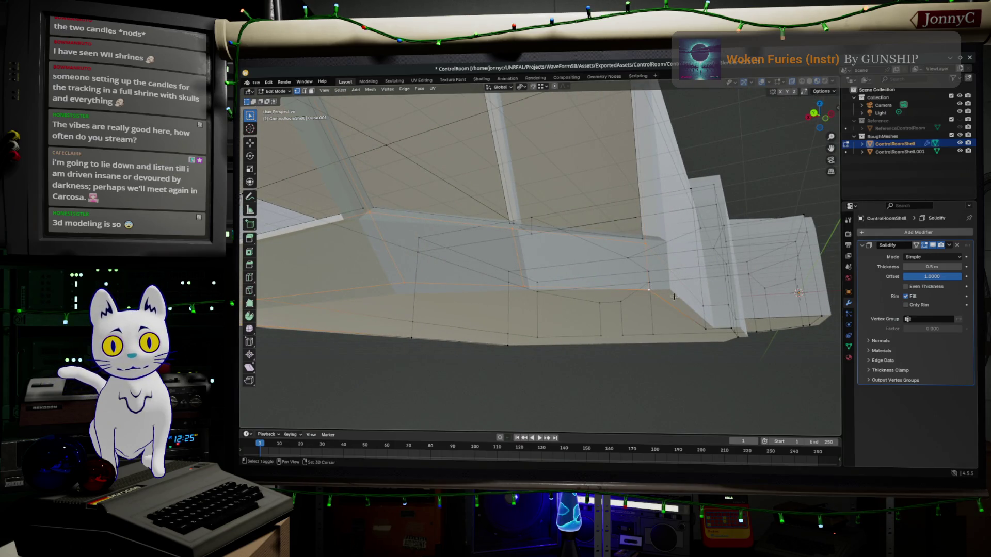
key(i)
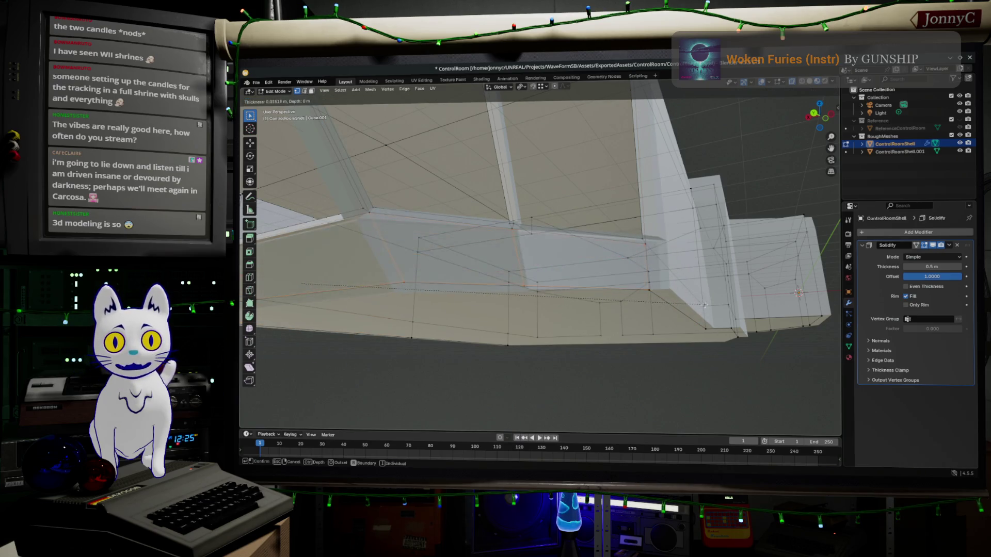
click(698, 302)
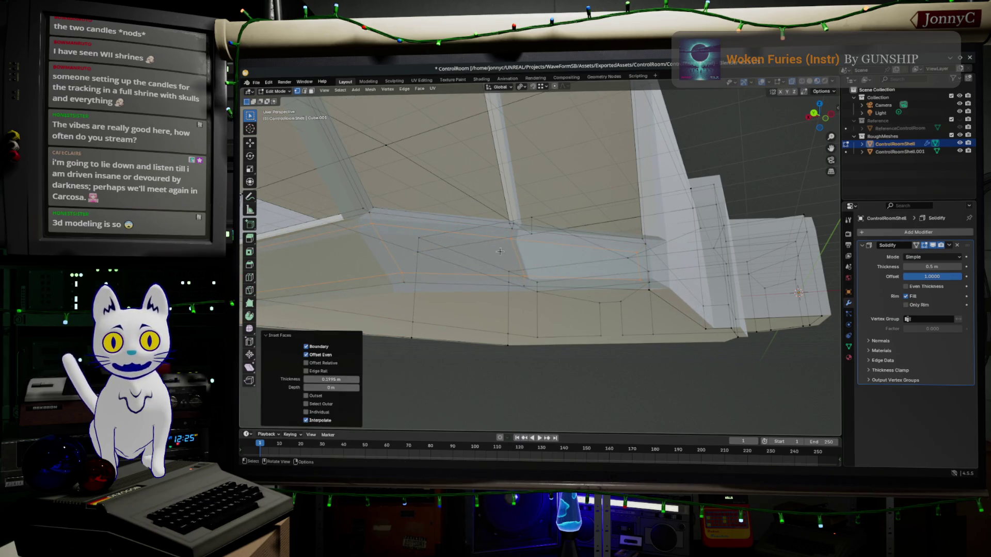
Step: Try dissolving the inset faces, undo it, and check the pivot point options
key(ctrl+x)
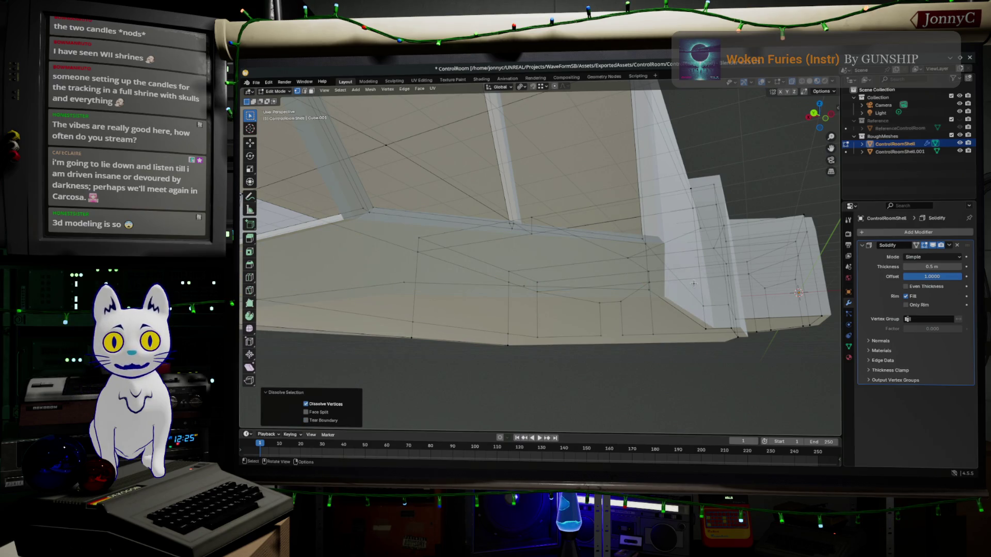
key(ctrl+z)
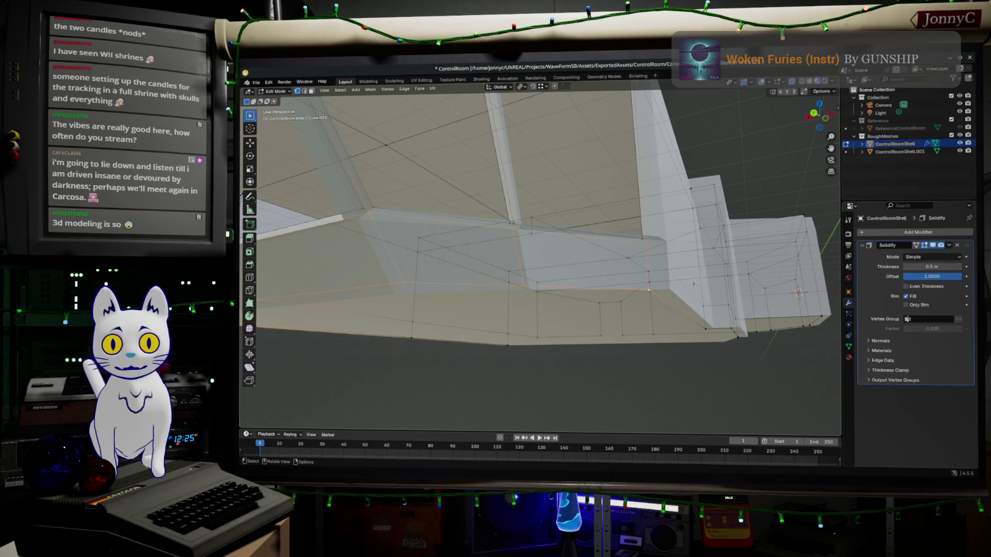
click(522, 87)
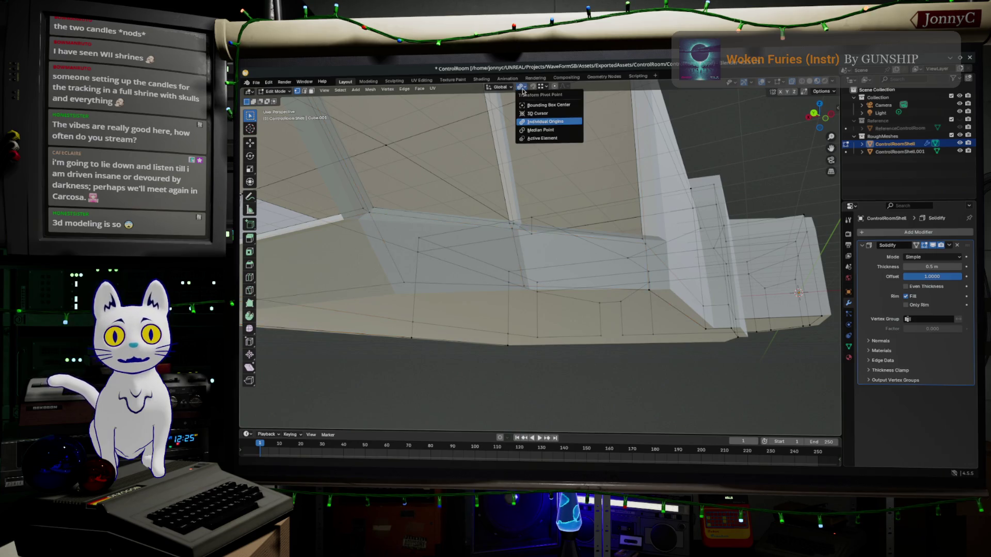
middle_drag(718, 370, 710, 373)
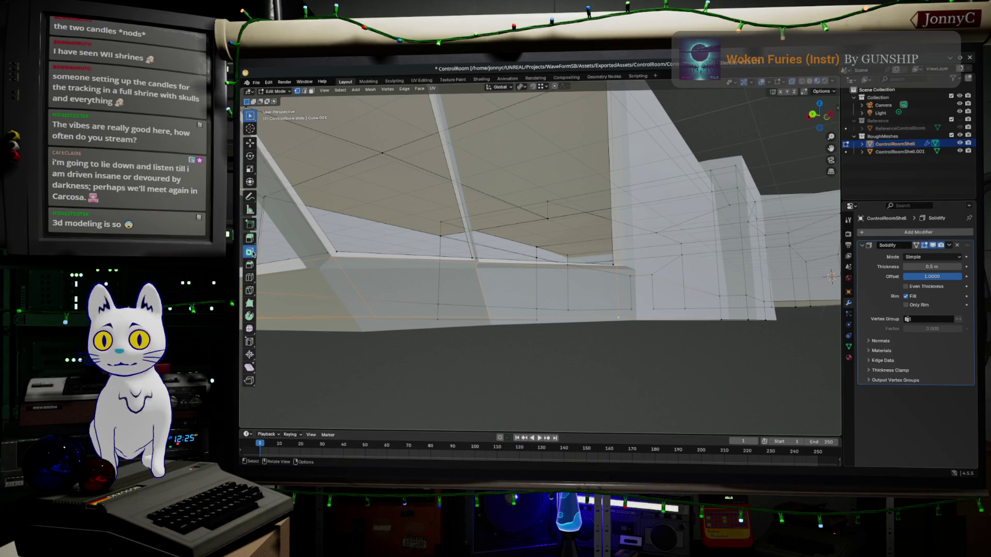
Step: Redo the inset on the bottom faces with Edge Rail and Individual enabled
click(252, 252)
mouse_move(303, 298)
middle_down()
mouse_move(381, 288)
mouse_move(348, 290)
middle_up()
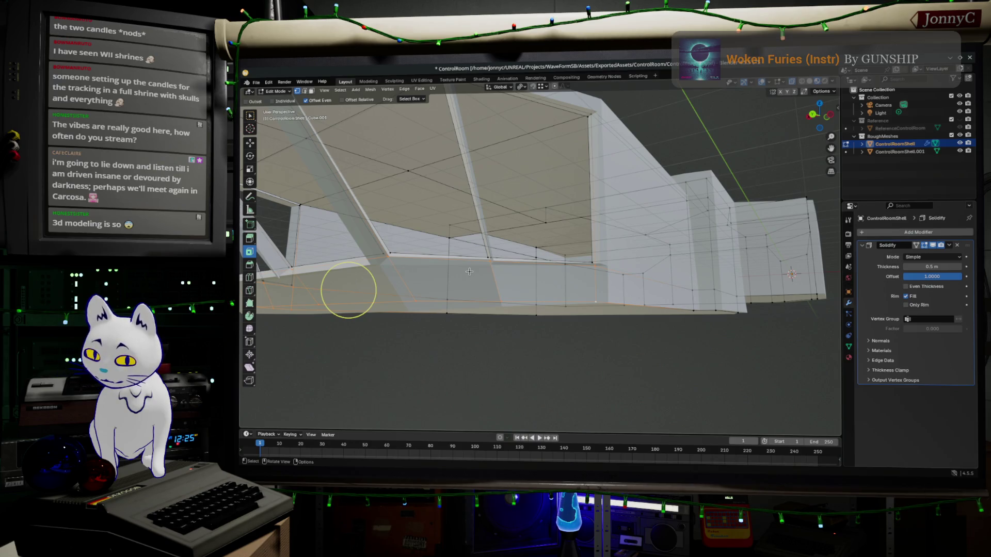
drag(469, 272, 463, 278)
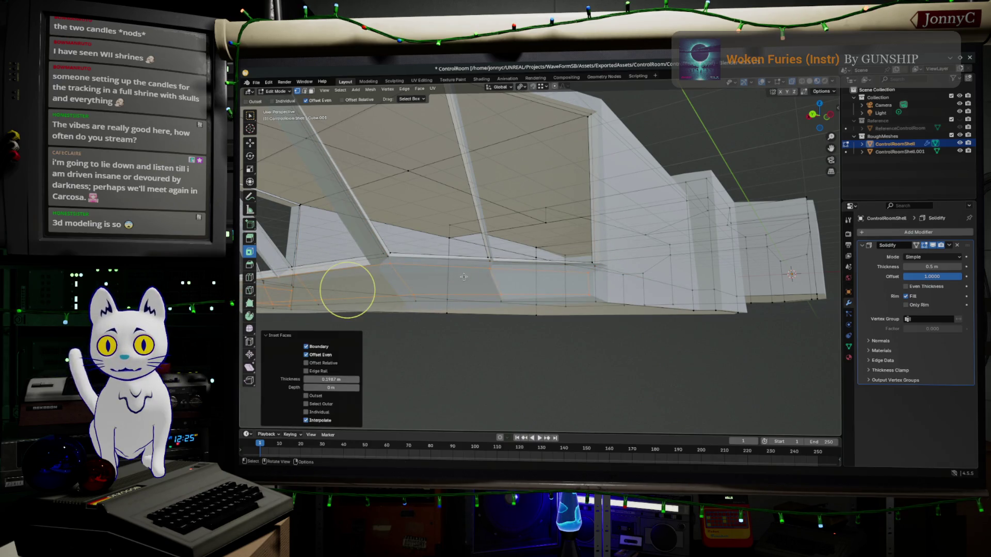
click(329, 374)
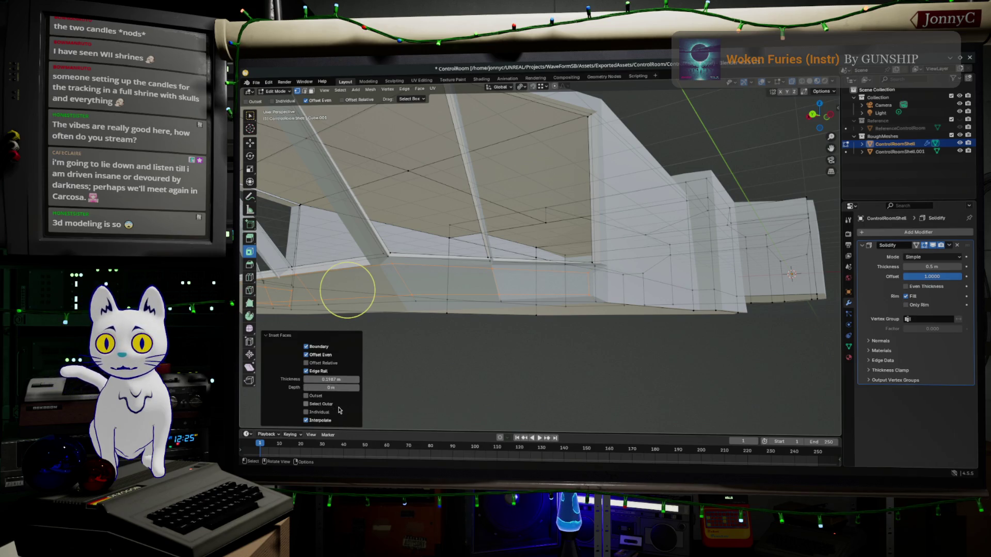
click(318, 412)
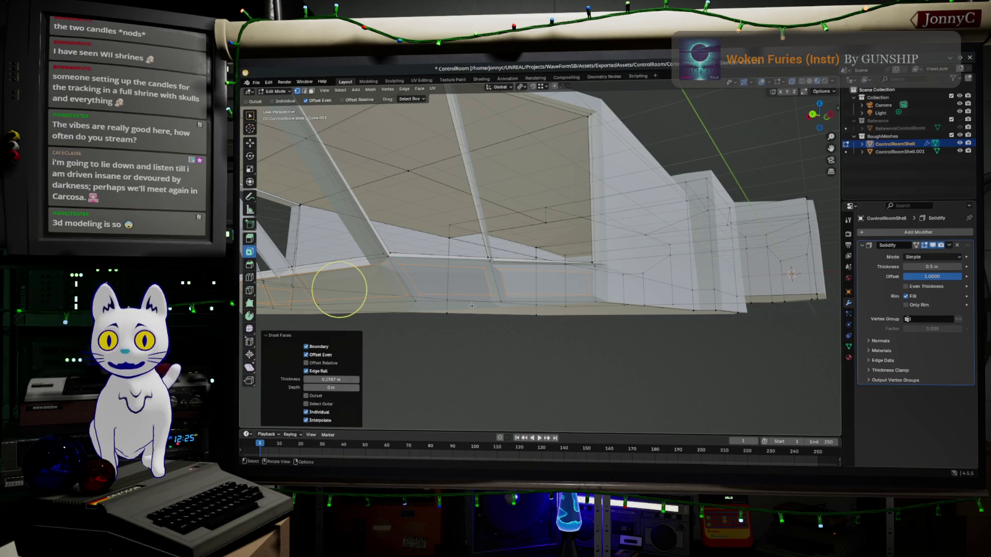
Step: Set the inset thickness to 0.1 m and the depth to 0 m
scroll(511, 275, up, 2)
mouse_move(344, 387)
mouse_down()
mouse_move(326, 379)
mouse_move(340, 379)
mouse_up()
click(323, 379)
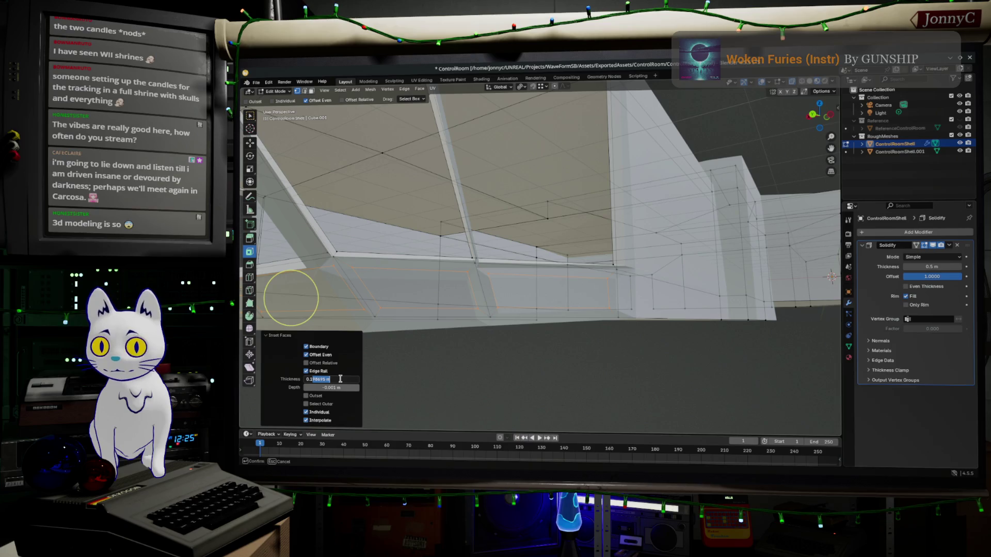
text(0.10)
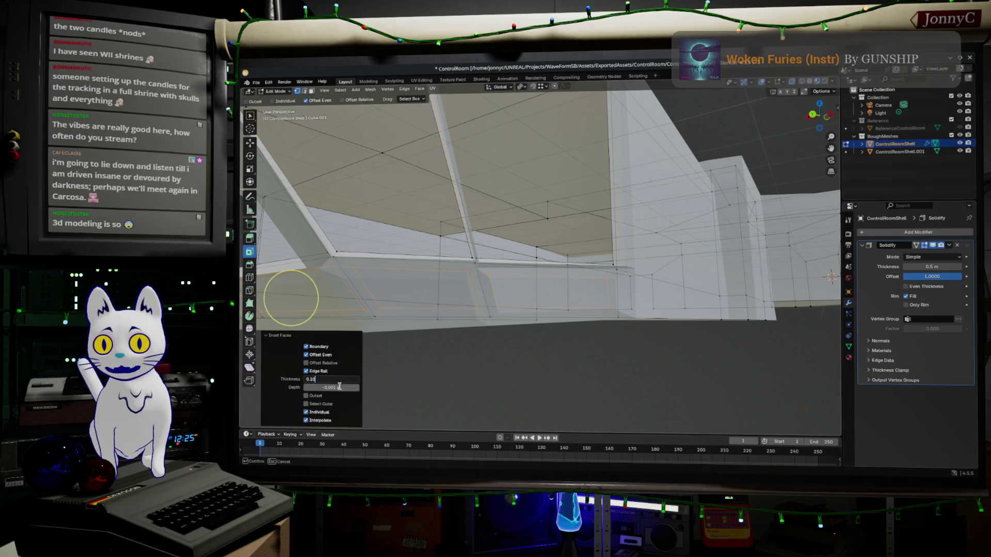
key(Return)
click(341, 387)
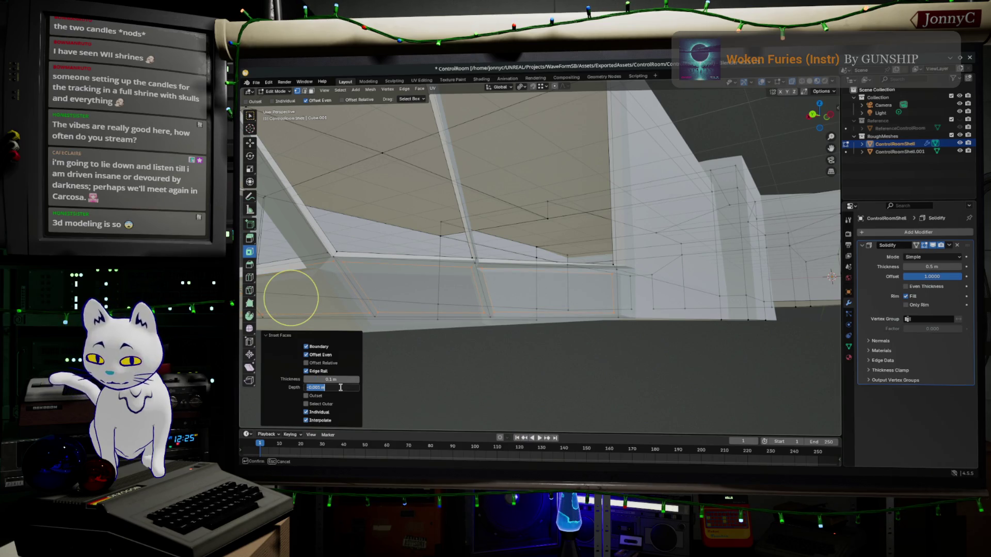
text(0)
key(Return)
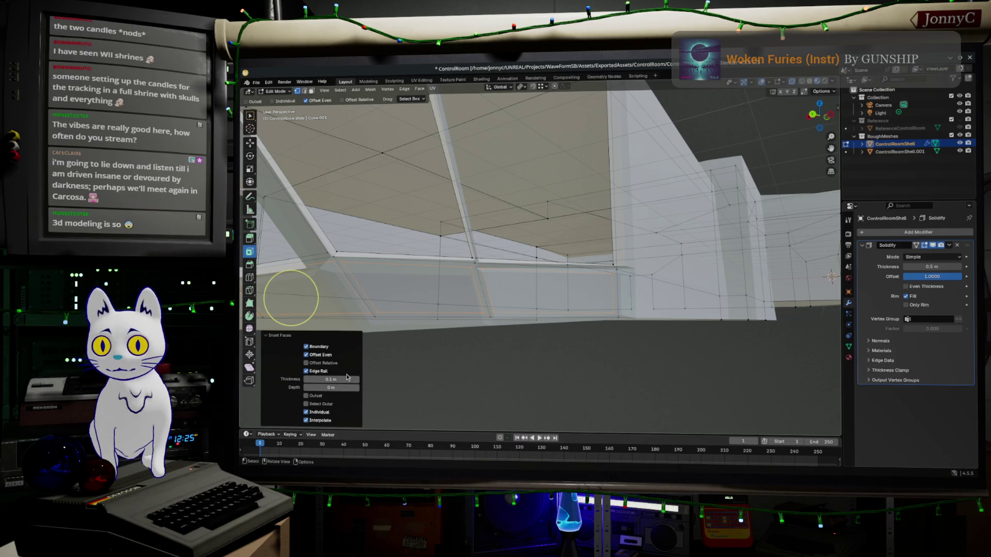
mouse_move(581, 286)
middle_down()
mouse_move(741, 291)
mouse_move(778, 305)
middle_up()
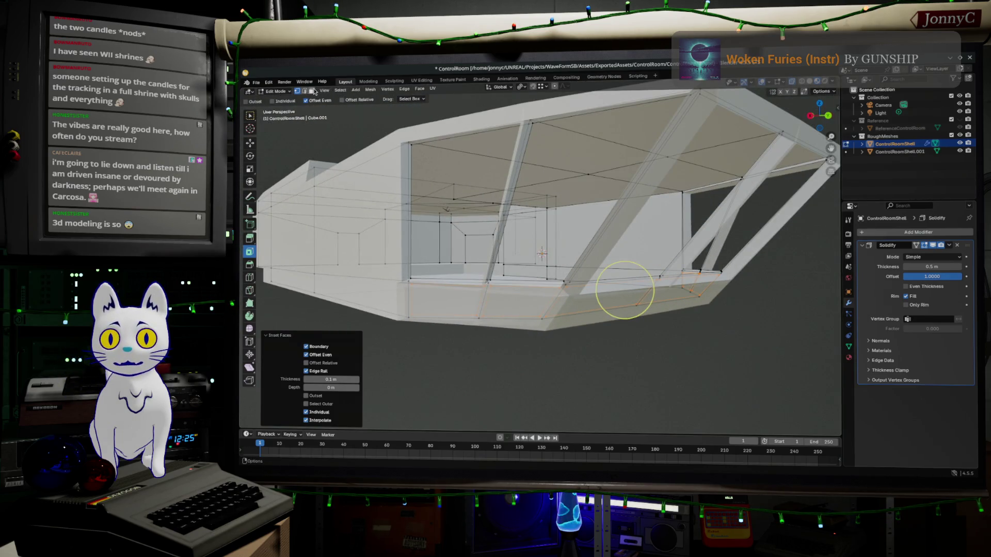
Step: In face select mode, delete the selected faces at the shell's lower corner and inspect the result
click(312, 90)
scroll(658, 328, up, 5)
mouse_move(658, 328)
middle_down()
mouse_move(611, 321)
mouse_move(636, 324)
middle_up()
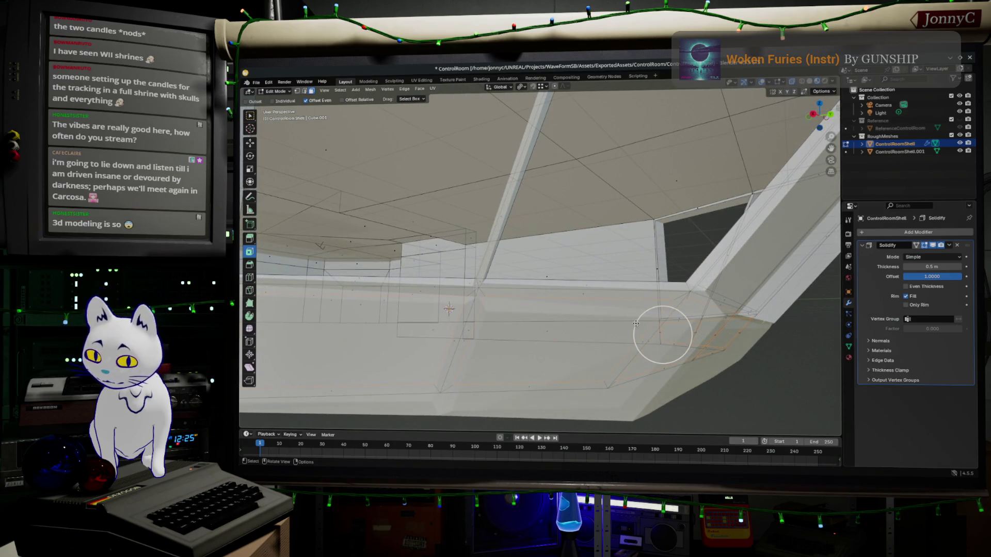
key(x)
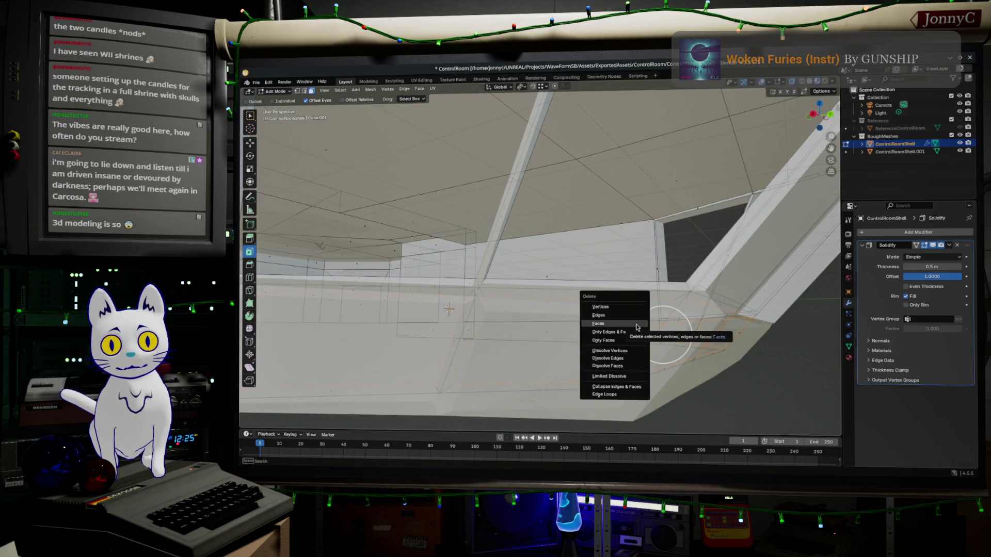
click(637, 323)
mouse_move(637, 326)
middle_down()
mouse_move(588, 301)
mouse_move(605, 244)
mouse_move(617, 260)
middle_up()
mouse_move(530, 320)
middle_down()
mouse_move(490, 343)
mouse_move(440, 182)
middle_up()
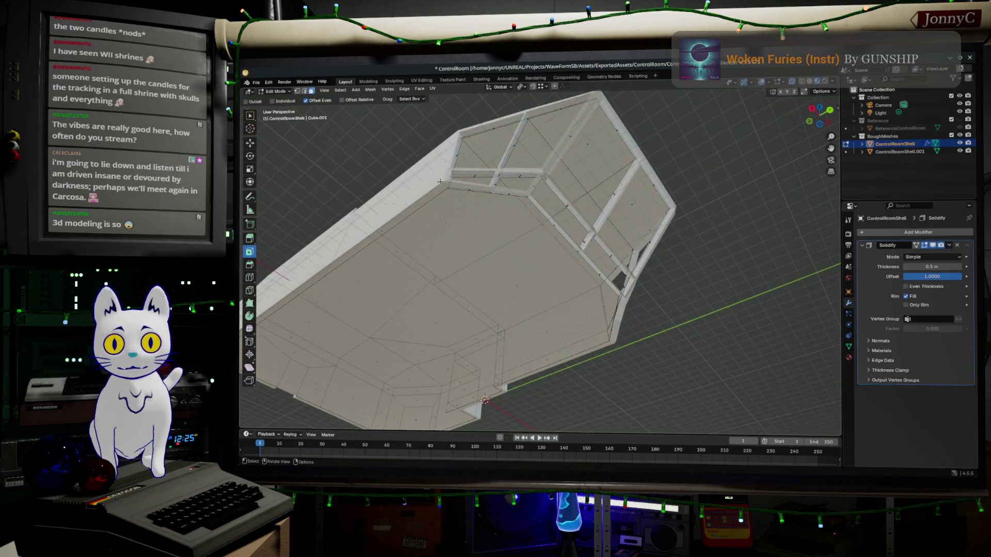
mouse_move(599, 336)
middle_down()
mouse_move(626, 332)
mouse_move(626, 321)
middle_up()
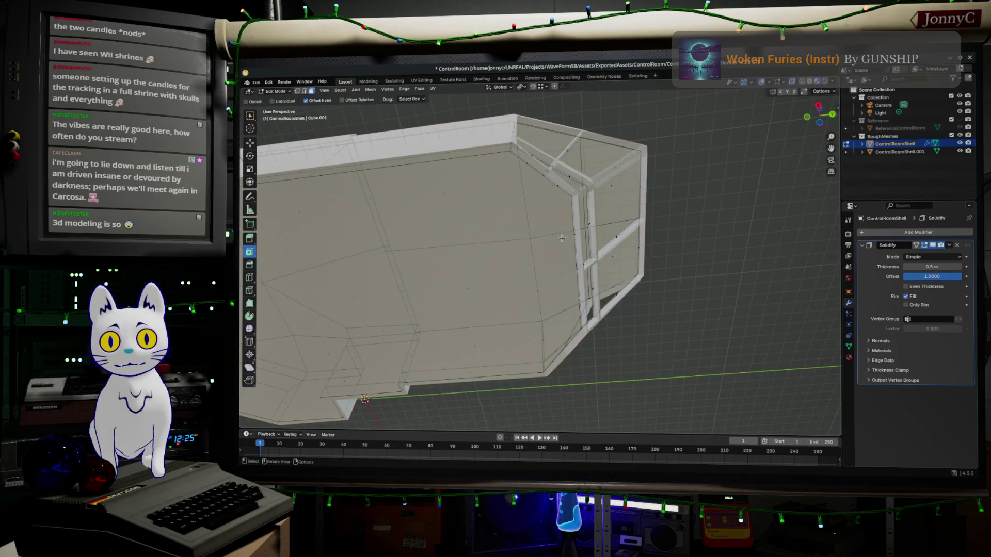
mouse_move(538, 196)
middle_down()
mouse_move(526, 192)
mouse_move(593, 201)
mouse_move(476, 163)
mouse_move(491, 153)
middle_up()
Step: Select the open bottom border's edge path and close it with Grid Fill
click(507, 154)
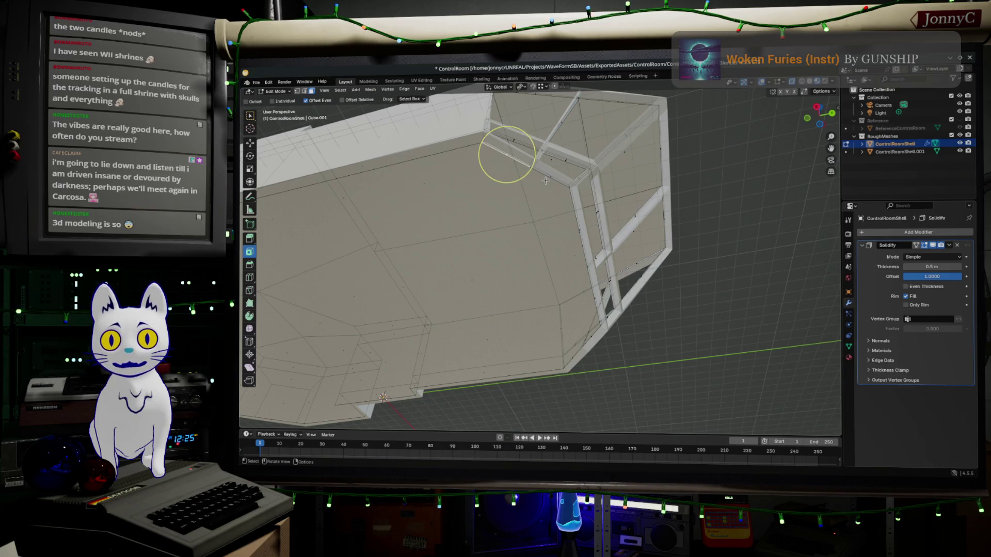
click(250, 117)
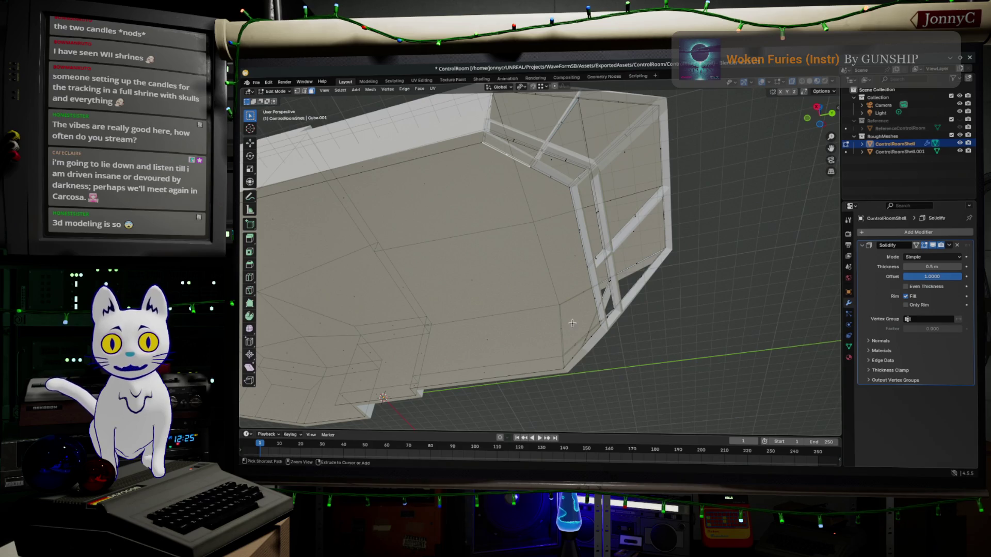
ctrl+click(591, 336)
middle_drag(591, 335, 584, 302)
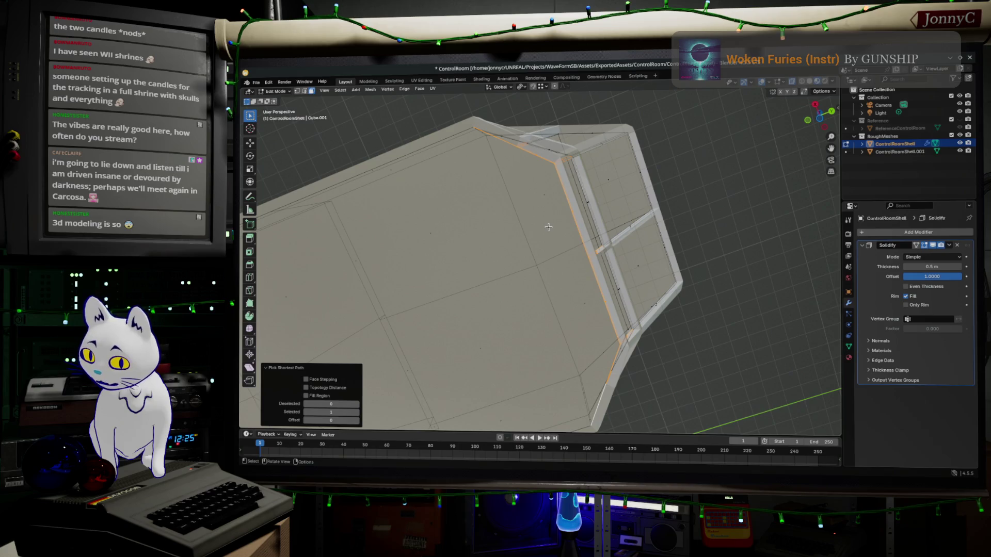
key(F3)
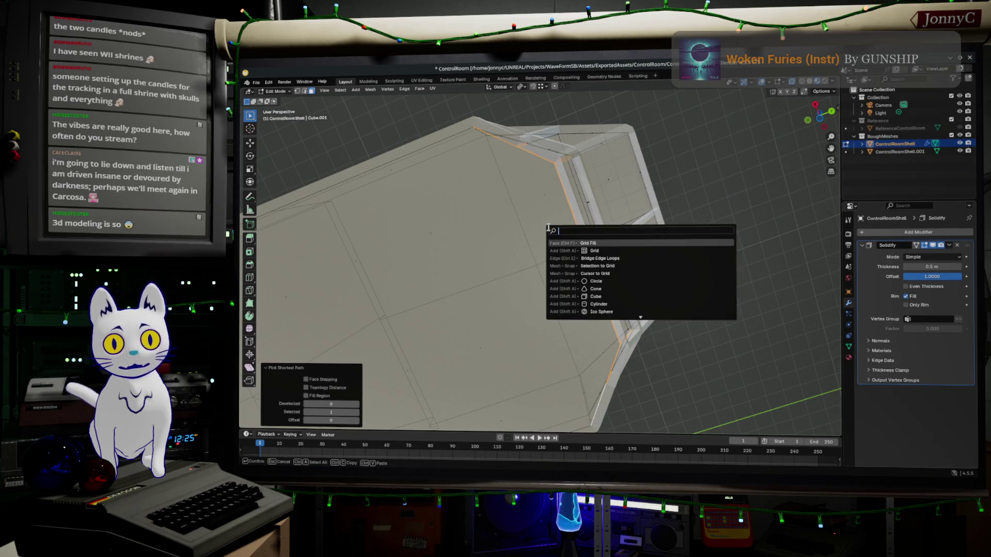
click(605, 243)
mouse_move(591, 271)
middle_down()
mouse_move(664, 284)
mouse_move(657, 281)
middle_up()
scroll(664, 284, down, 5)
scroll(656, 281, up, 3)
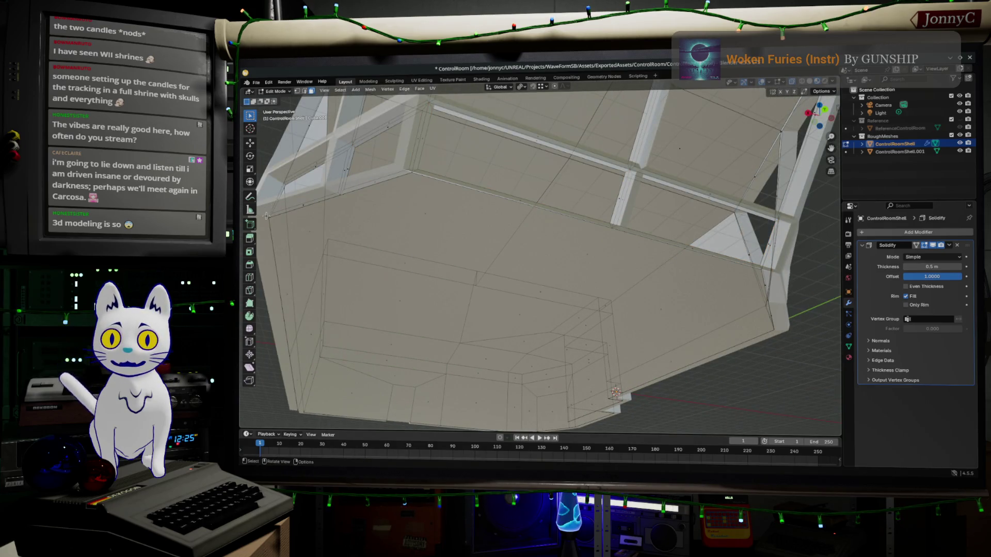
Step: In edge mode, select the next shortest edge path along the lower border
click(305, 91)
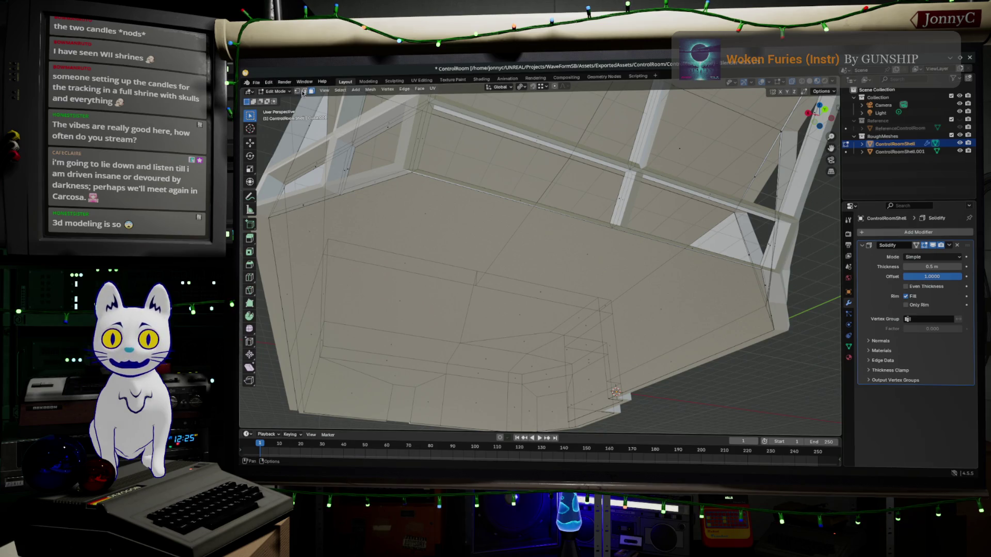
click(313, 203)
mouse_move(732, 334)
middle_down()
mouse_move(826, 216)
mouse_move(744, 244)
mouse_move(685, 244)
middle_up()
ctrl+click(825, 212)
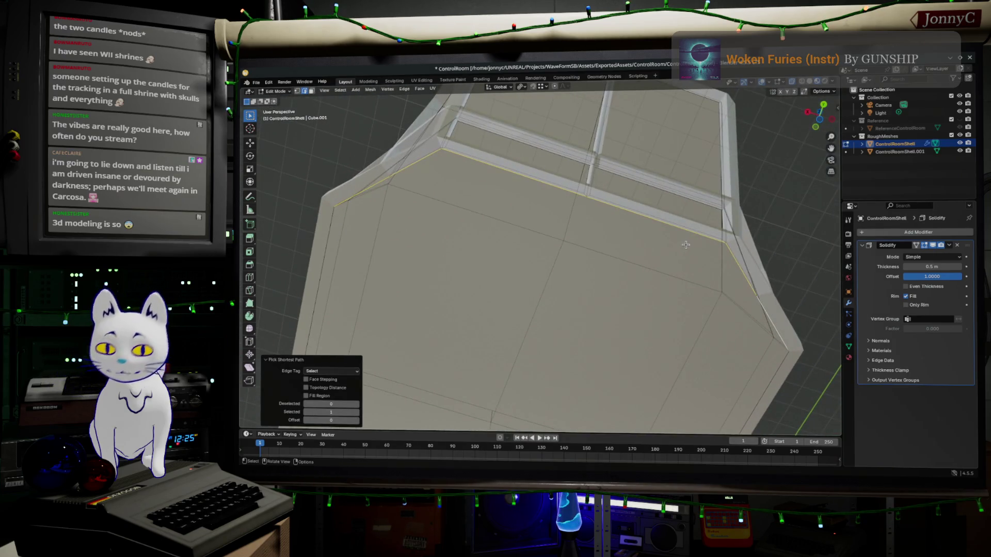
key(F3)
Step: Grid-fill the selected edge path using the 'gr' search
text(gr)
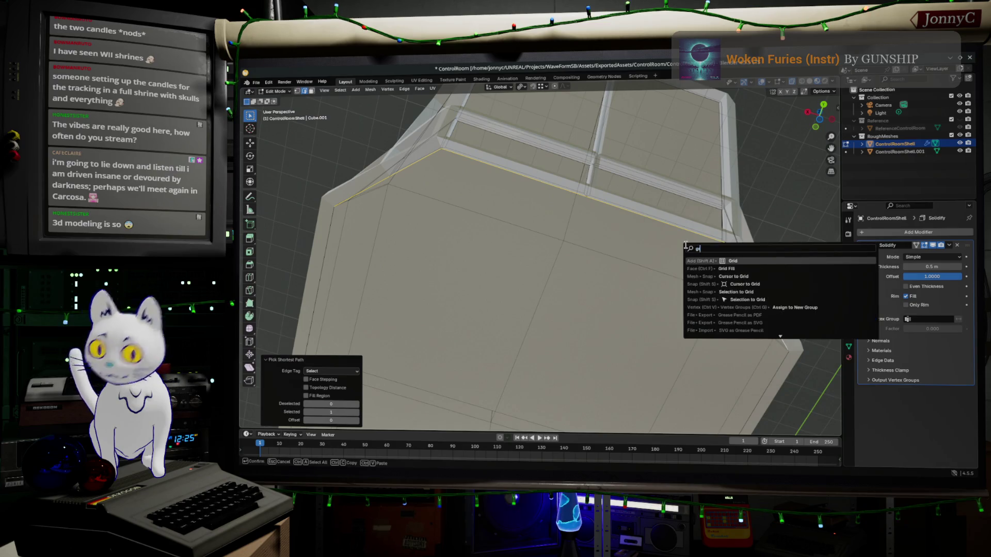
click(722, 268)
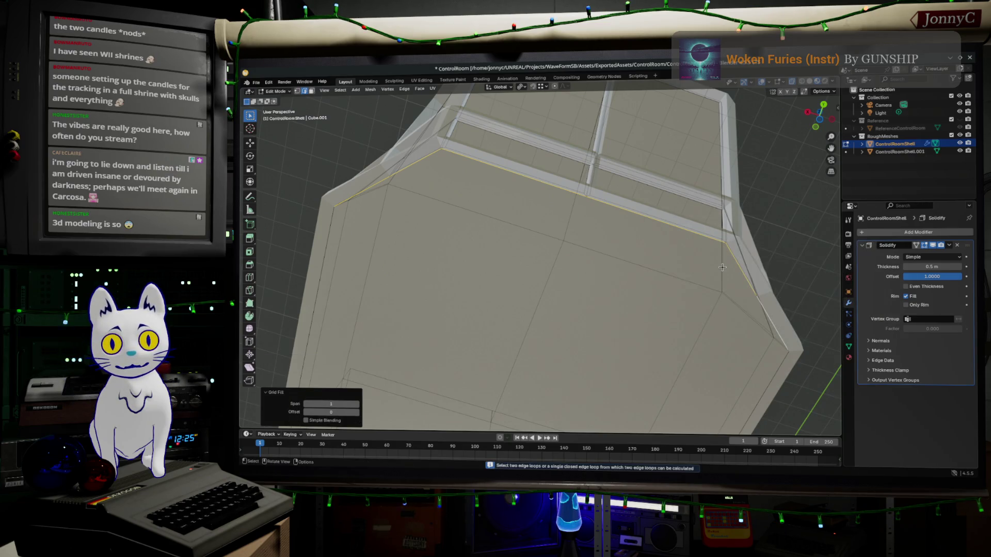
mouse_move(657, 280)
middle_down()
mouse_move(620, 283)
mouse_move(659, 278)
middle_up()
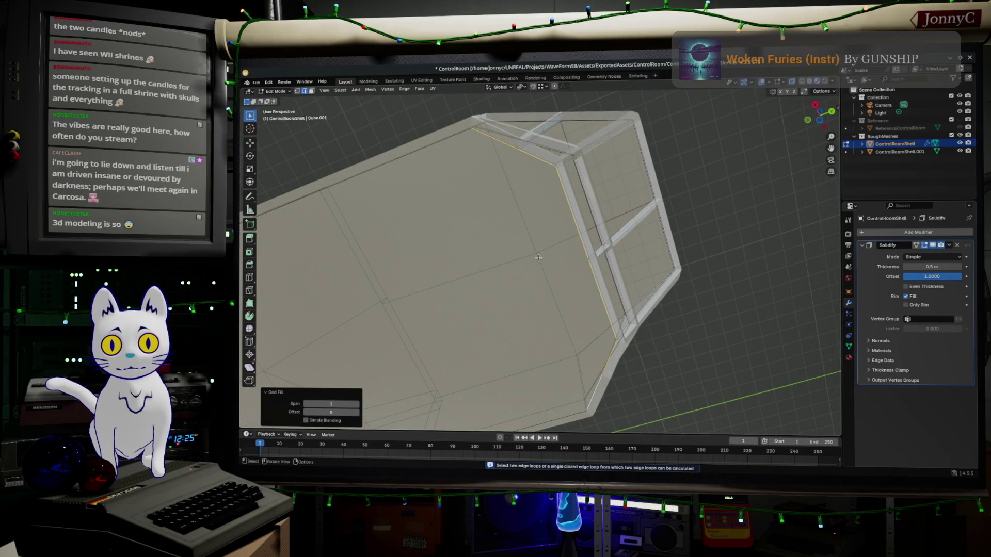
middle_drag(552, 242, 545, 224)
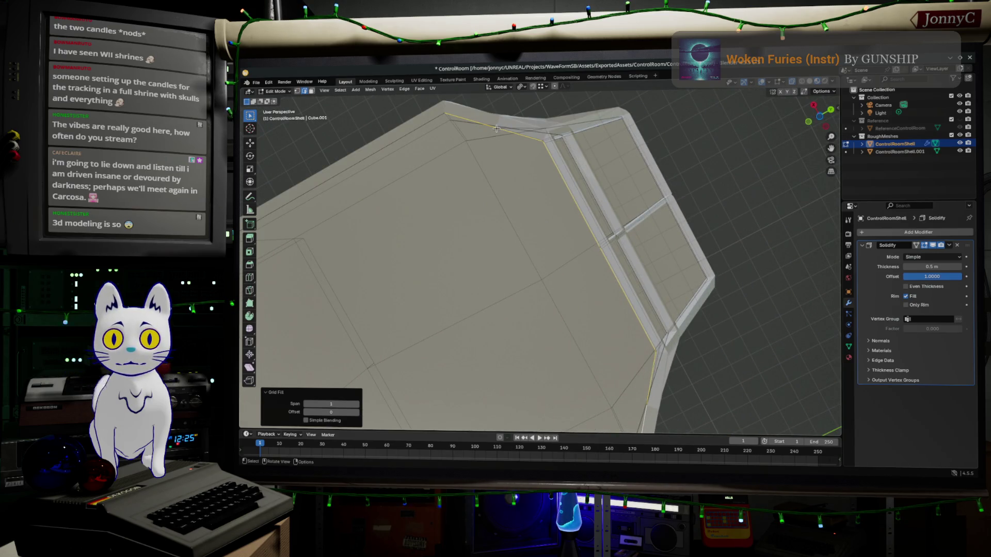
Step: Extrude a new edge from the window frame constrained to the Y axis
key(alt+a)
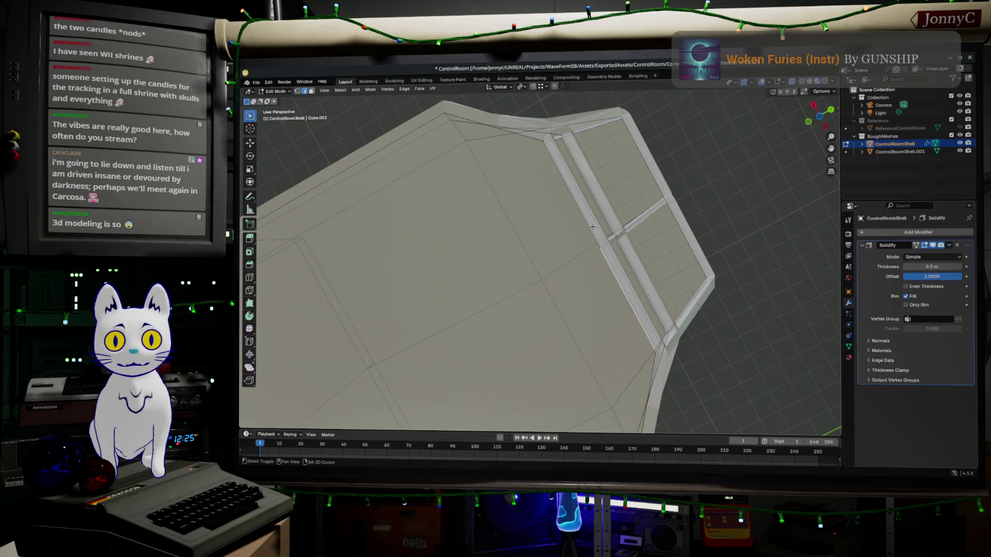
key(e)
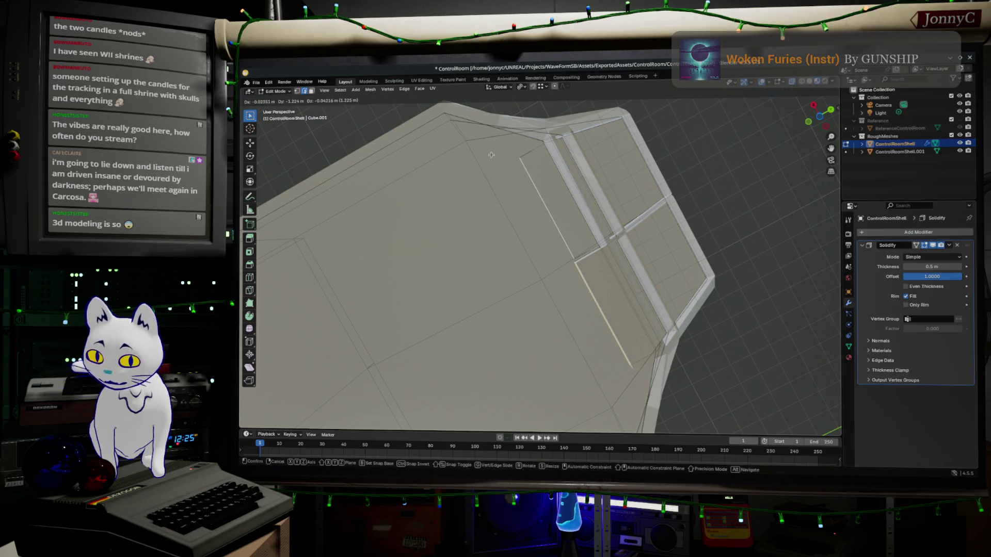
key(y)
click(473, 159)
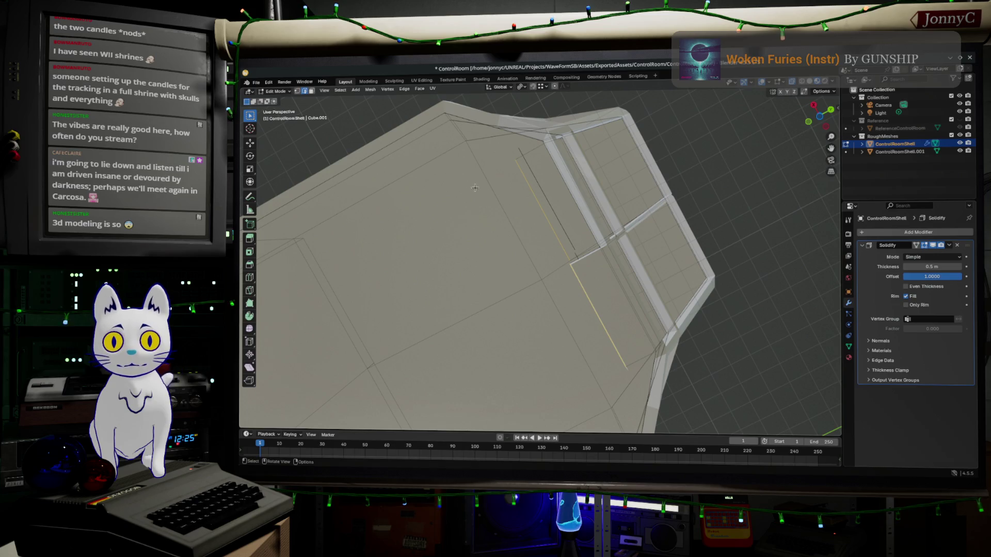
Step: Switch to Right Ortho view and undo to restore the broken lower-left frame bar
middle_drag(475, 188, 444, 219)
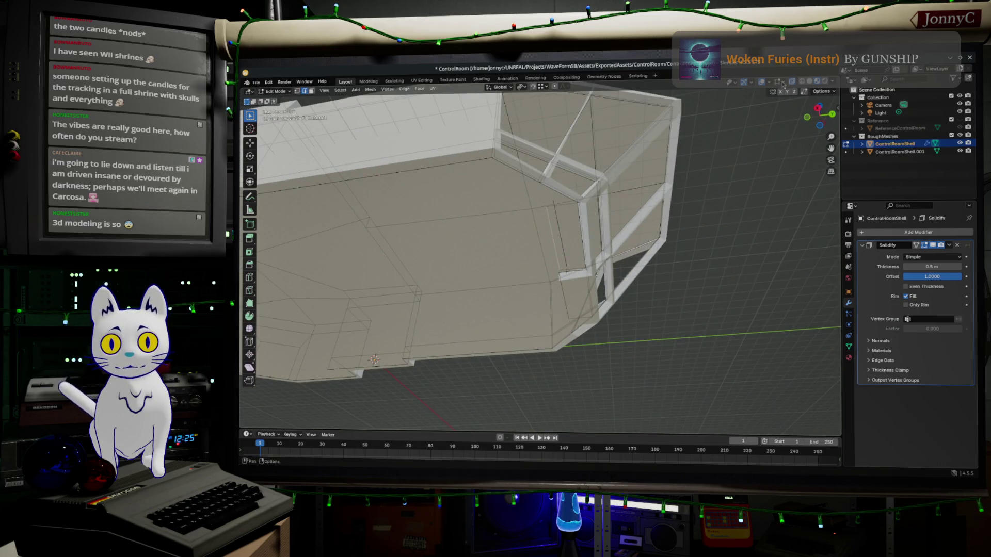
click(818, 108)
scroll(624, 320, up, 3)
mouse_move(609, 329)
middle_down()
mouse_move(486, 239)
mouse_move(573, 299)
middle_up()
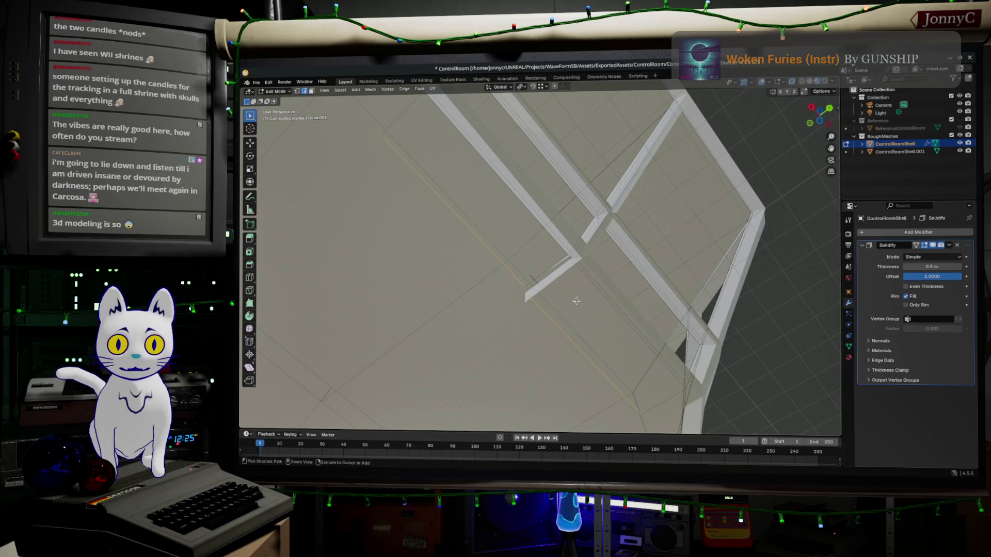
key(ctrl+z)
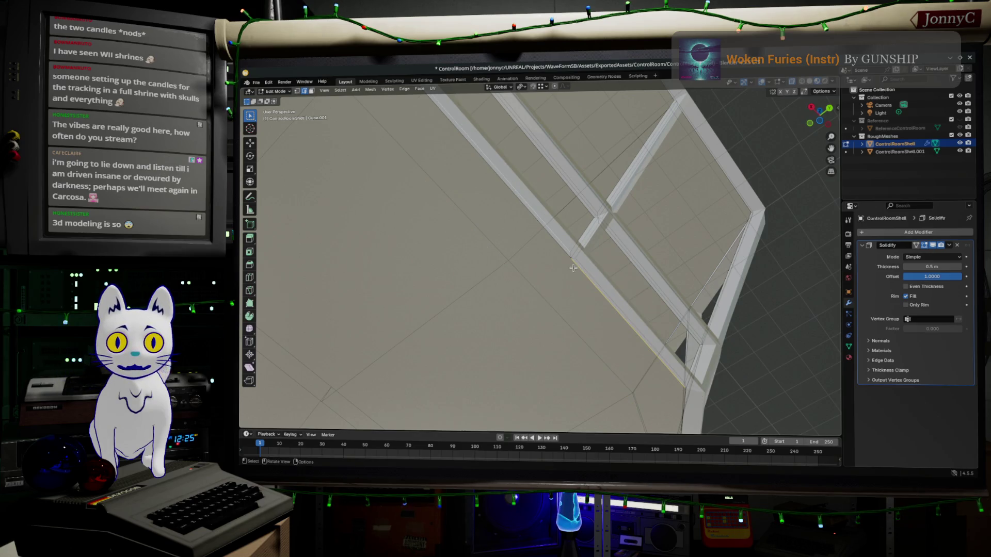
Step: Move and extrude the upper-left frame edge, stretching a ledge strip about 1.44 m along Y
ctrl+click(544, 228)
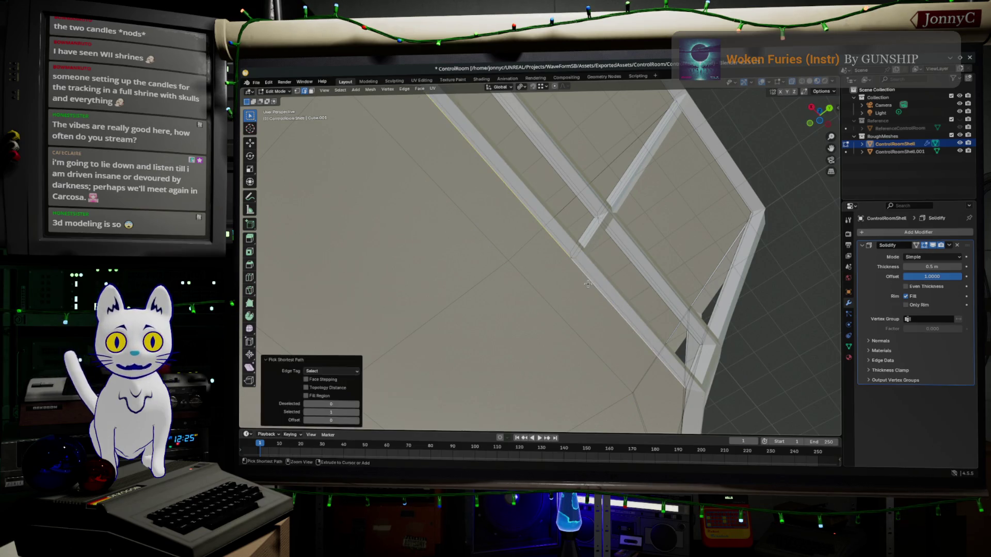
middle_drag(520, 262, 619, 222)
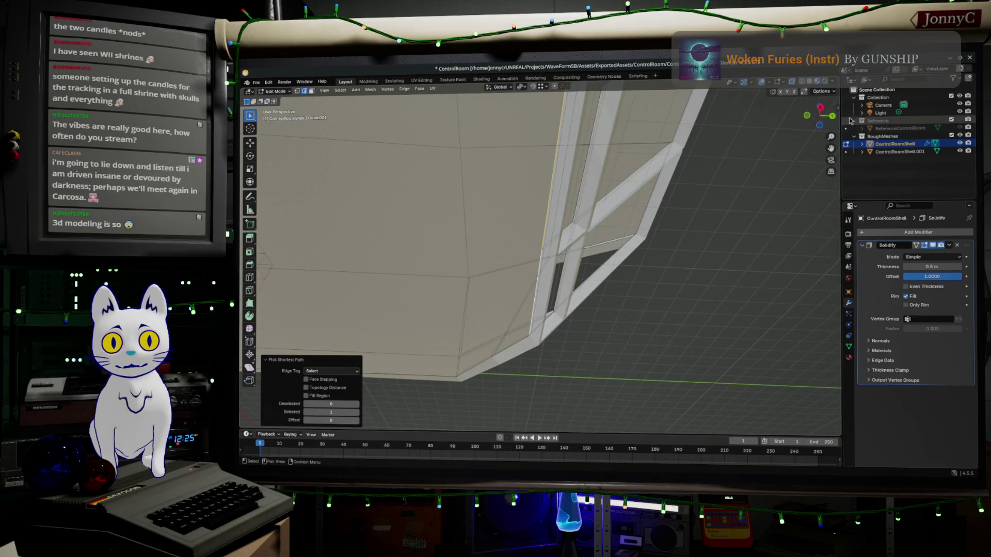
click(819, 108)
key(g)
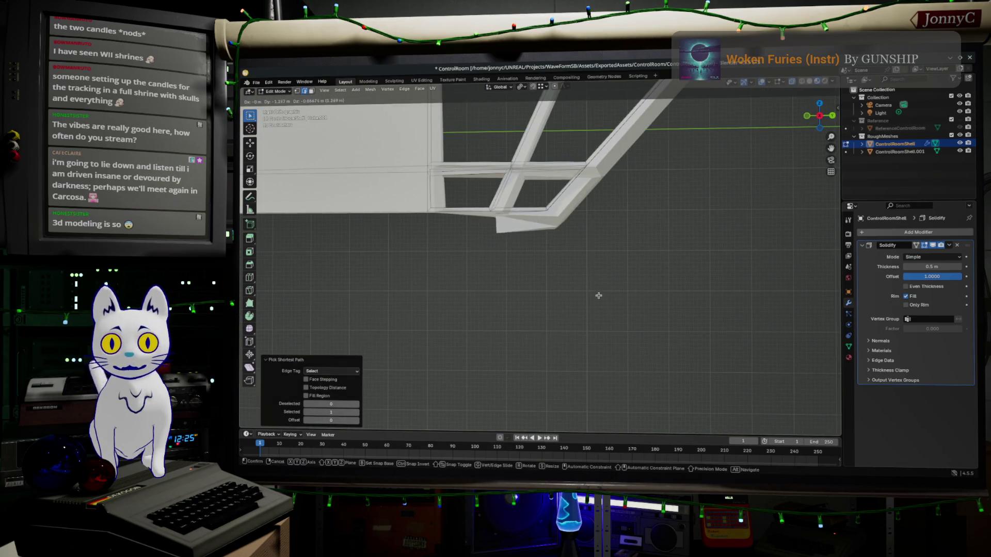
click(592, 293)
key(e)
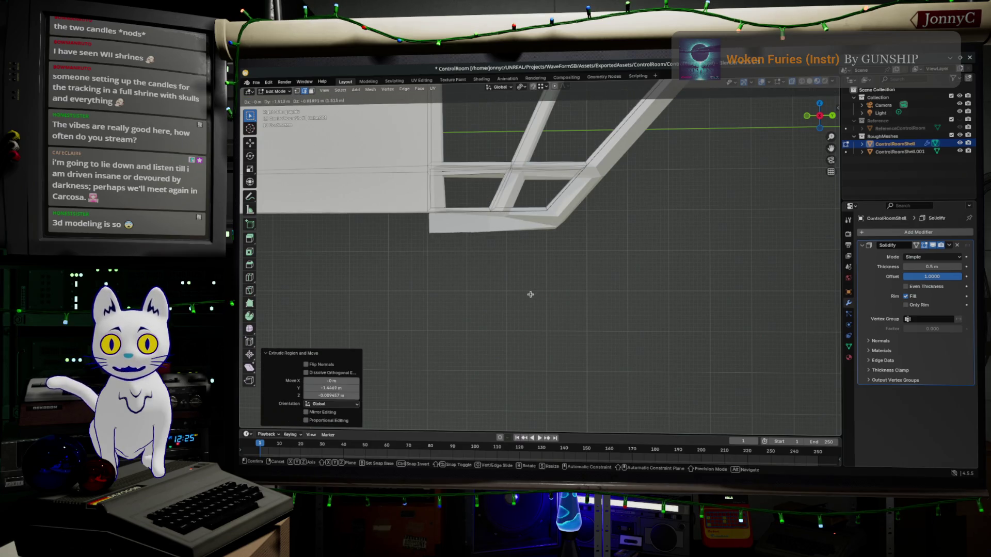
click(528, 293)
Step: Back in Edit Mode with vertex select, pick the ledge's corner vertex
key(Tab)
mouse_move(491, 310)
middle_down()
mouse_move(550, 268)
mouse_move(571, 235)
mouse_move(684, 247)
mouse_move(657, 212)
mouse_move(469, 161)
middle_up()
key(Tab)
click(298, 91)
click(428, 243)
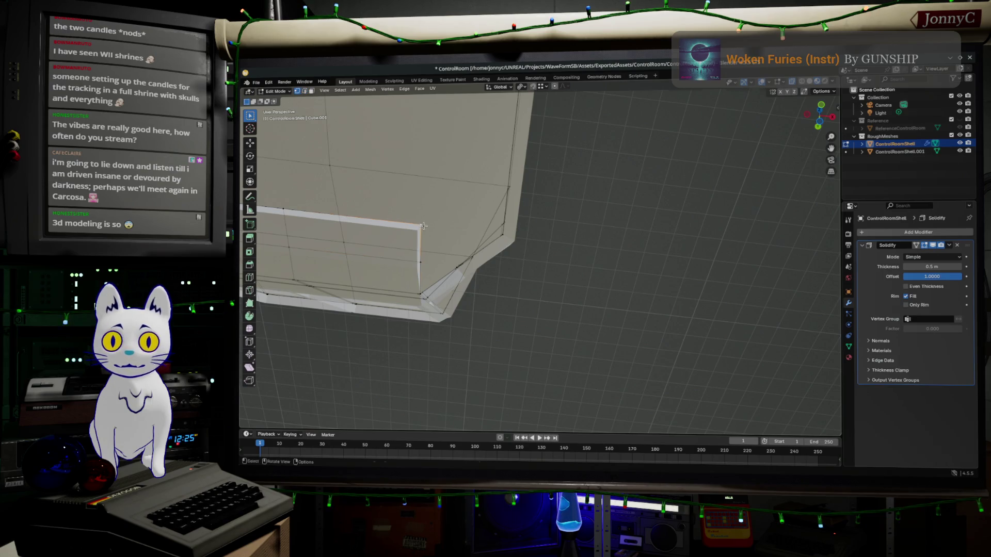
Step: Slide the ledge's corner vertex along X to follow the angled wall
key(g)
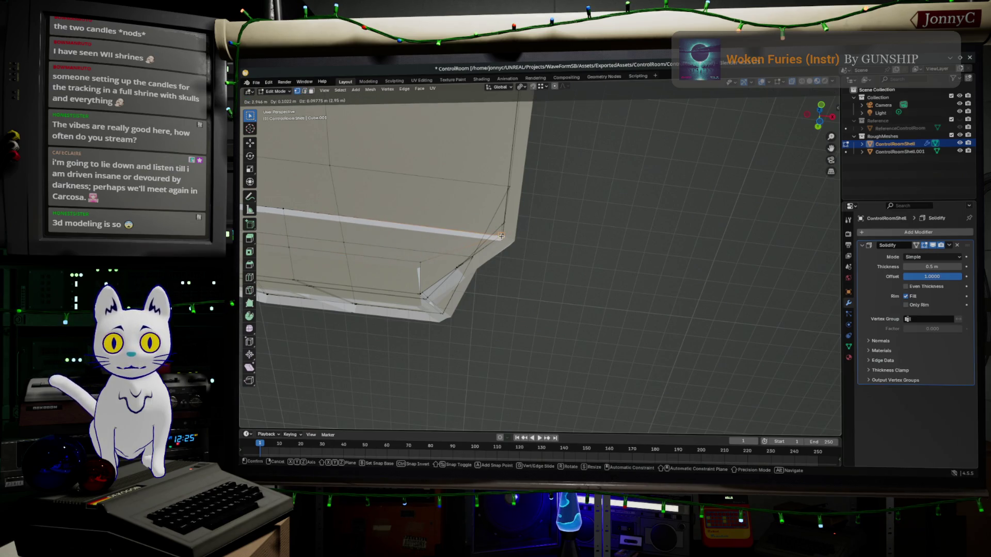
key(x)
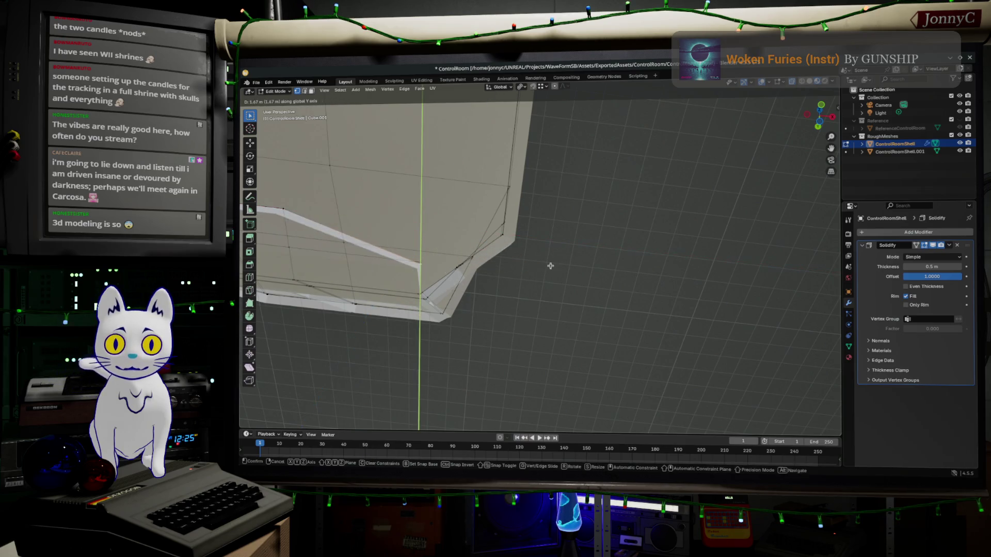
click(552, 266)
middle_drag(551, 266, 414, 267)
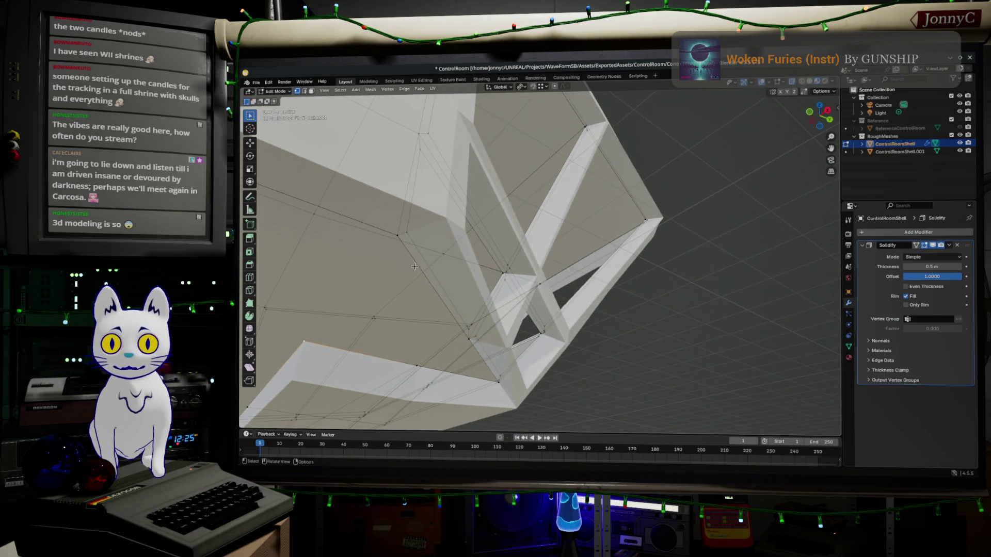
Step: Reposition the next ledge vertex, trying 3 m along X, undoing, then placing it by hand
key(g)
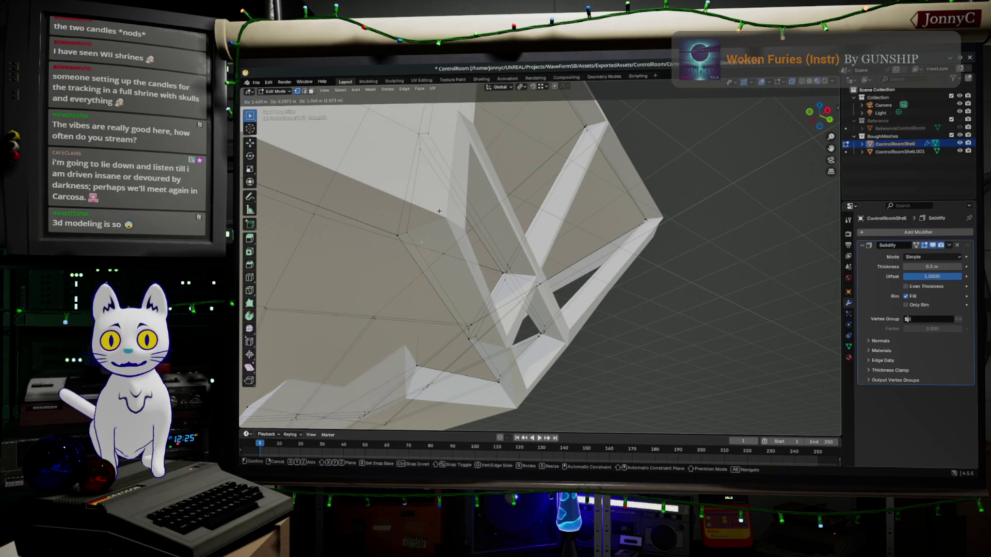
text(3)
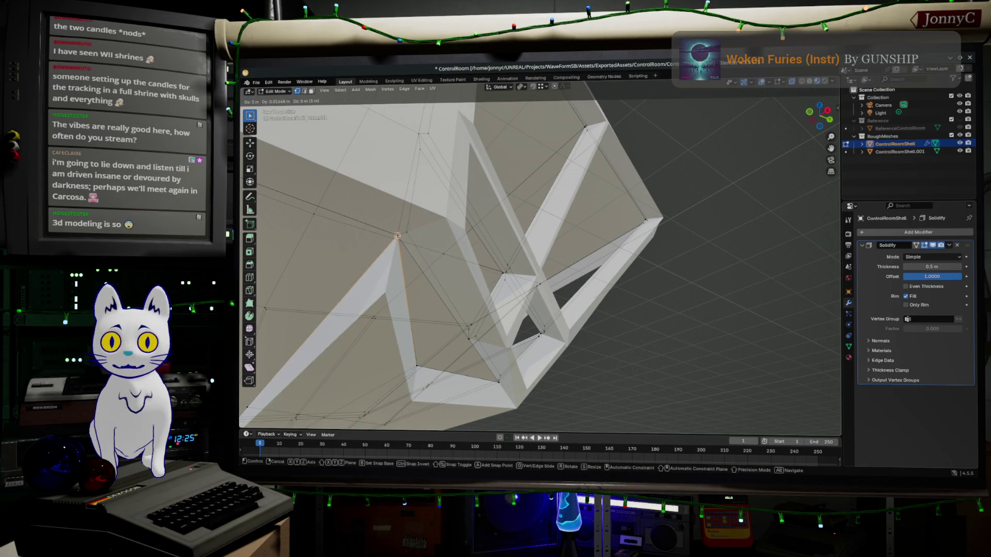
key(Return)
key(ctrl+z)
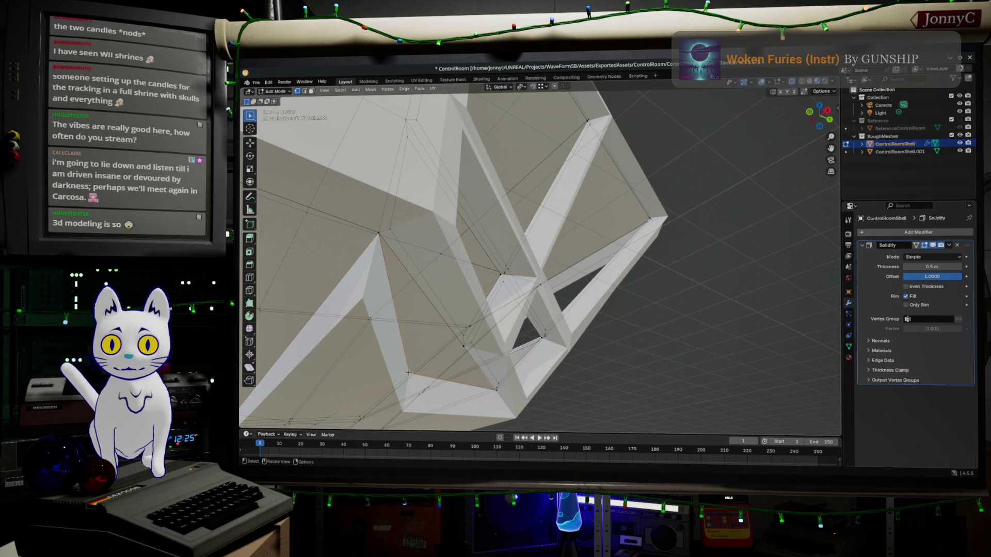
key(g)
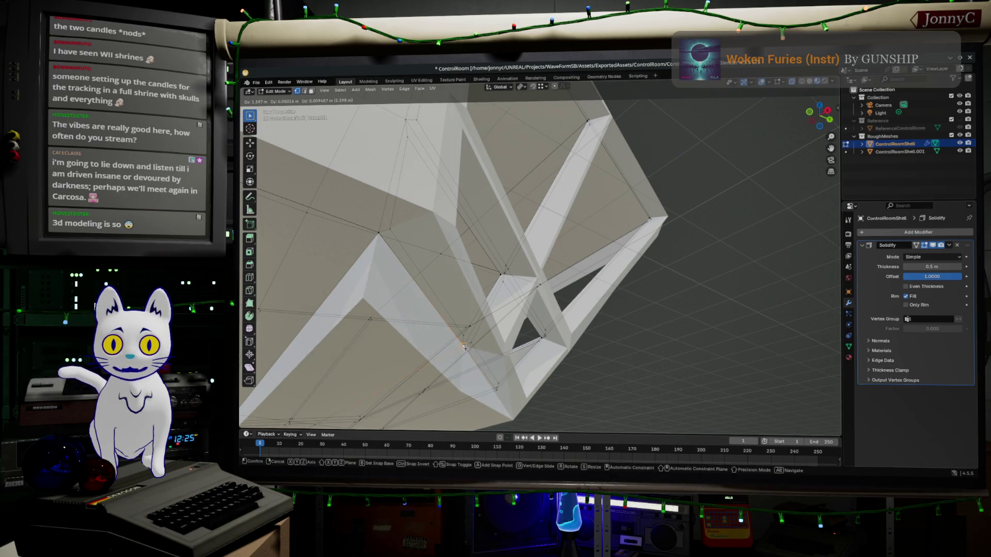
click(458, 361)
scroll(457, 363, up, 5)
mouse_move(457, 362)
middle_down()
mouse_move(568, 330)
mouse_move(242, 236)
mouse_move(274, 275)
middle_up()
middle_drag(706, 244, 624, 258)
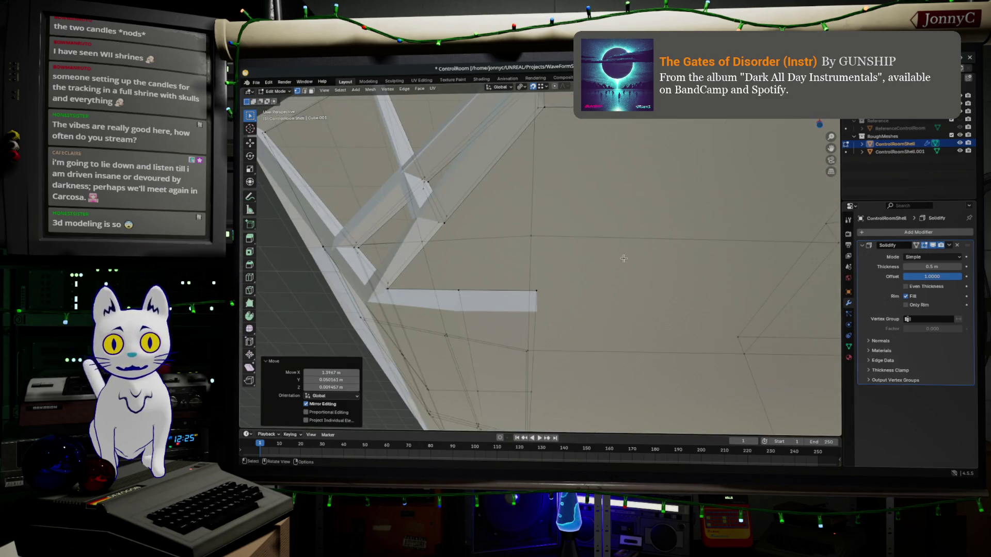
Step: Move the ledge's end vertices so the ledge angles down-right and lines up with the wall
key(g)
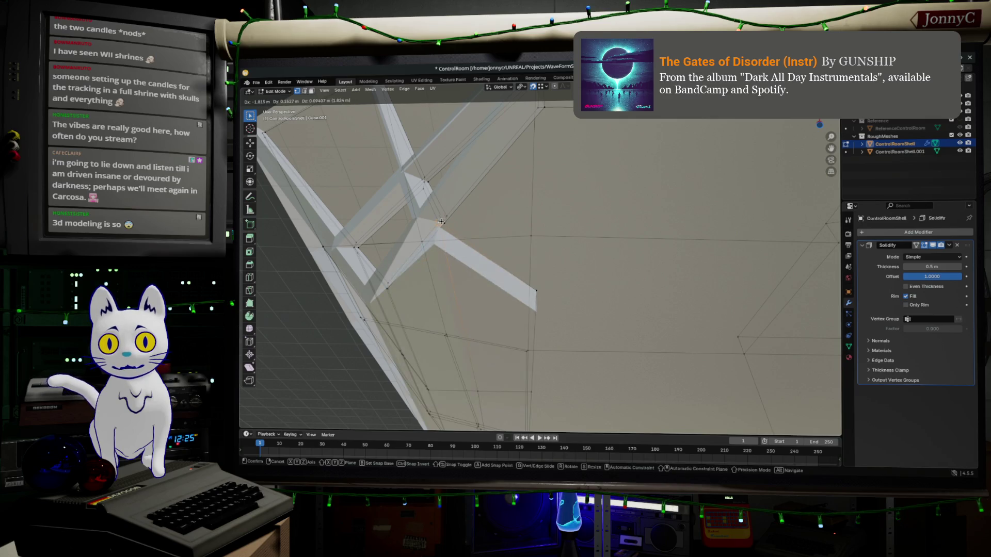
click(442, 223)
key(g)
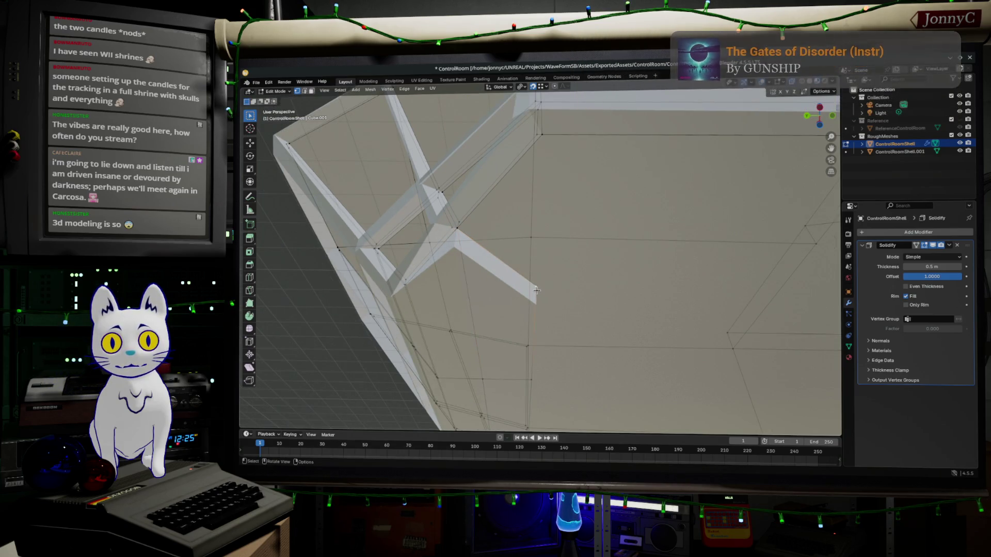
click(544, 136)
Step: Merge overlapping vertices by distance across the whole ControlRoomShell mesh
key(a)
key(m)
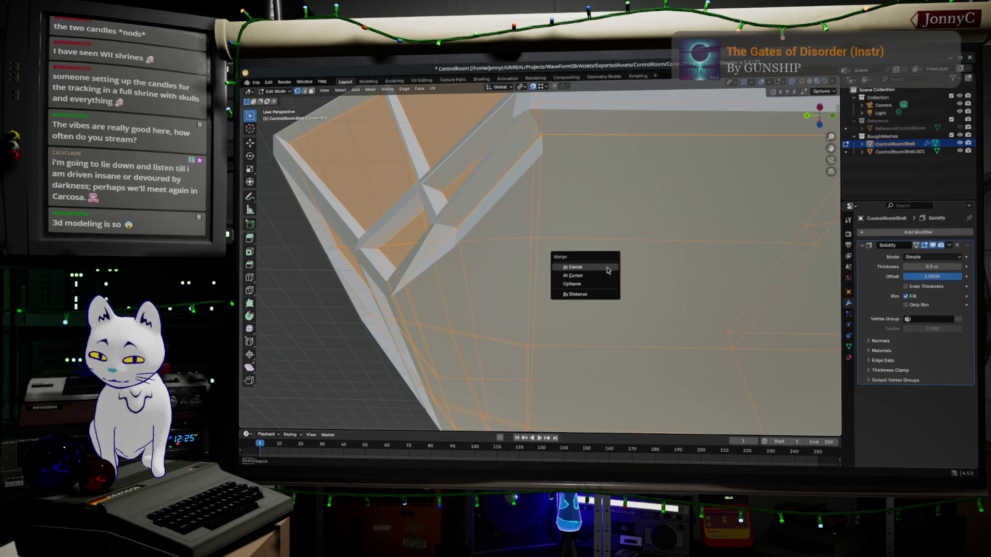
click(612, 295)
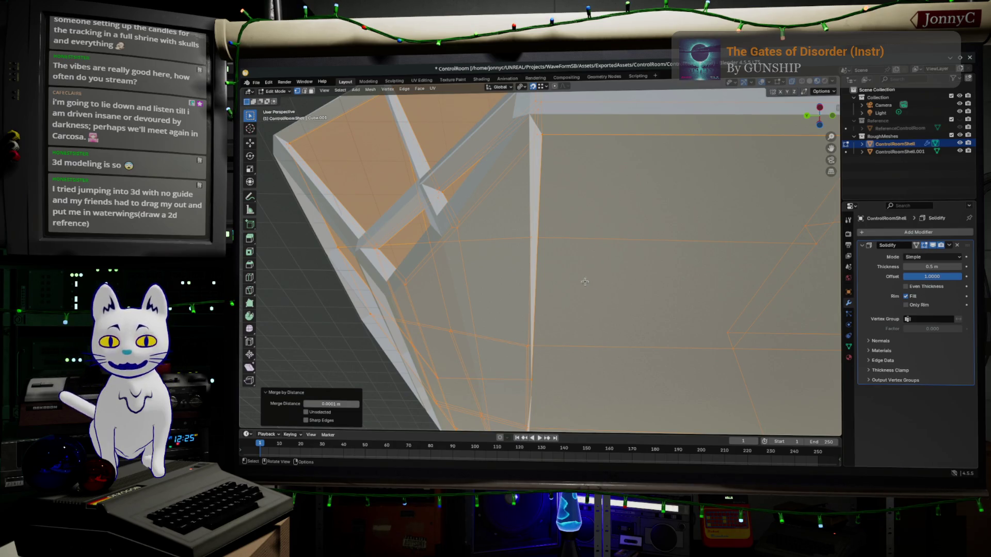
mouse_move(495, 262)
middle_down()
mouse_move(531, 317)
mouse_move(531, 307)
middle_up()
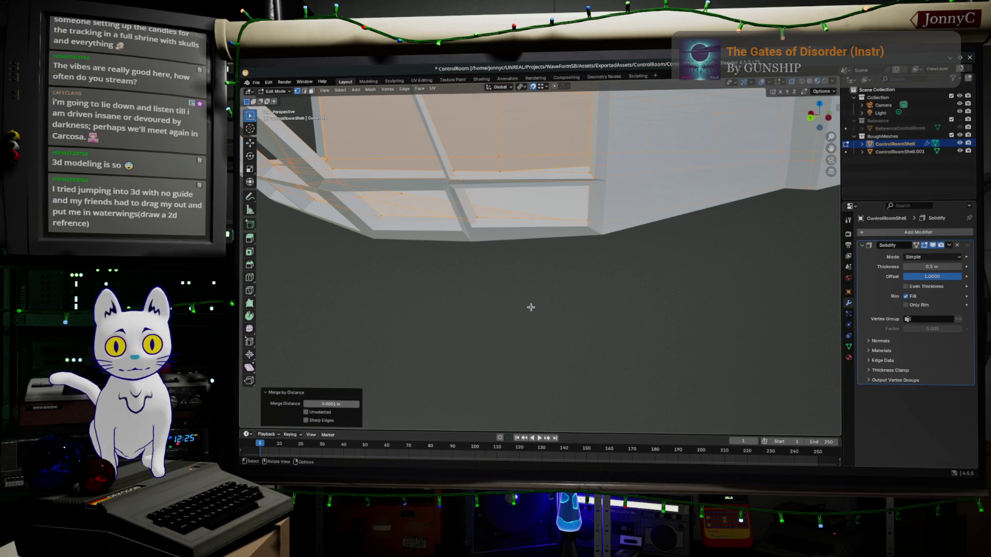
mouse_move(439, 354)
middle_down()
mouse_move(456, 300)
mouse_move(521, 245)
mouse_move(629, 294)
middle_up()
click(665, 310)
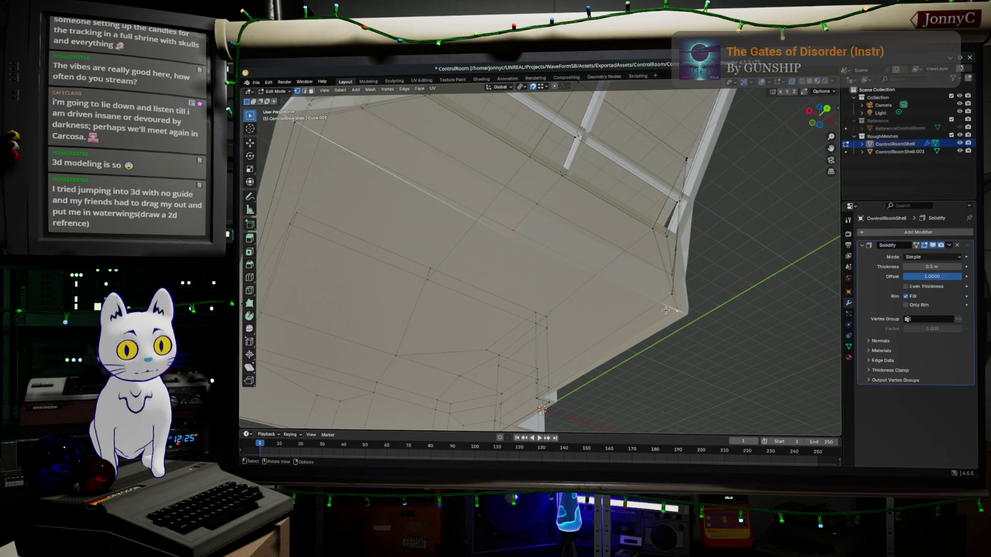
mouse_move(666, 310)
middle_down()
mouse_move(623, 285)
mouse_move(640, 299)
mouse_move(558, 312)
middle_up()
click(435, 253)
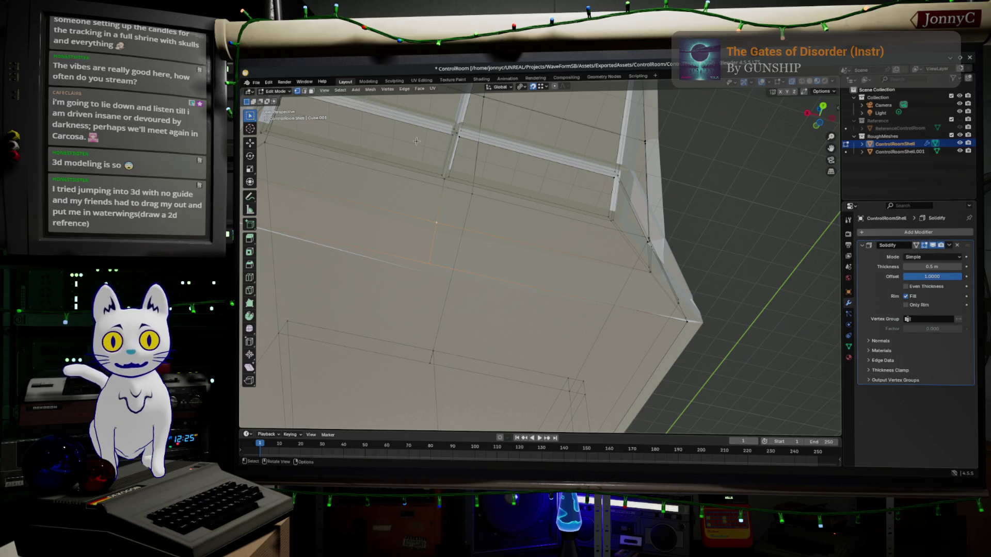
click(305, 90)
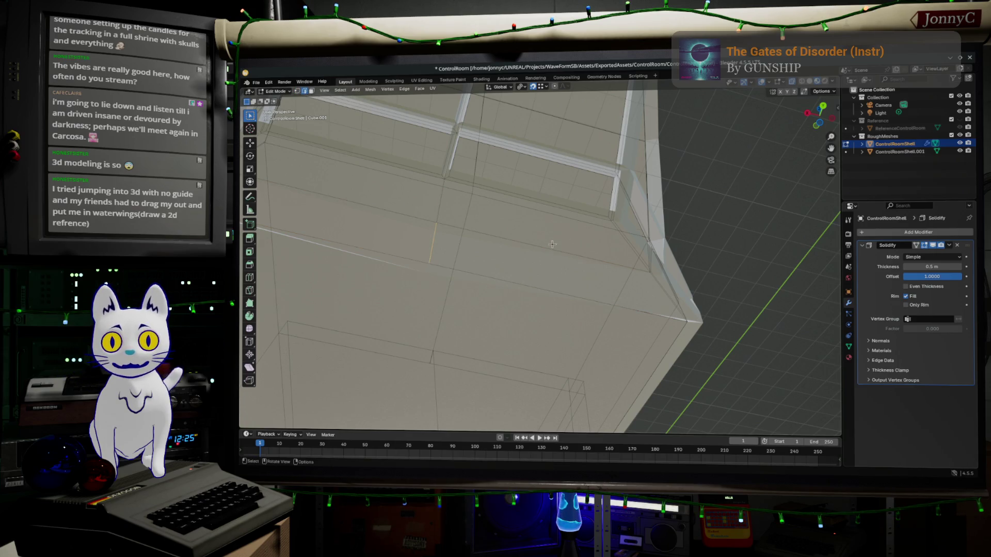
click(441, 216)
middle_drag(485, 208, 522, 197)
middle_drag(641, 264, 597, 285)
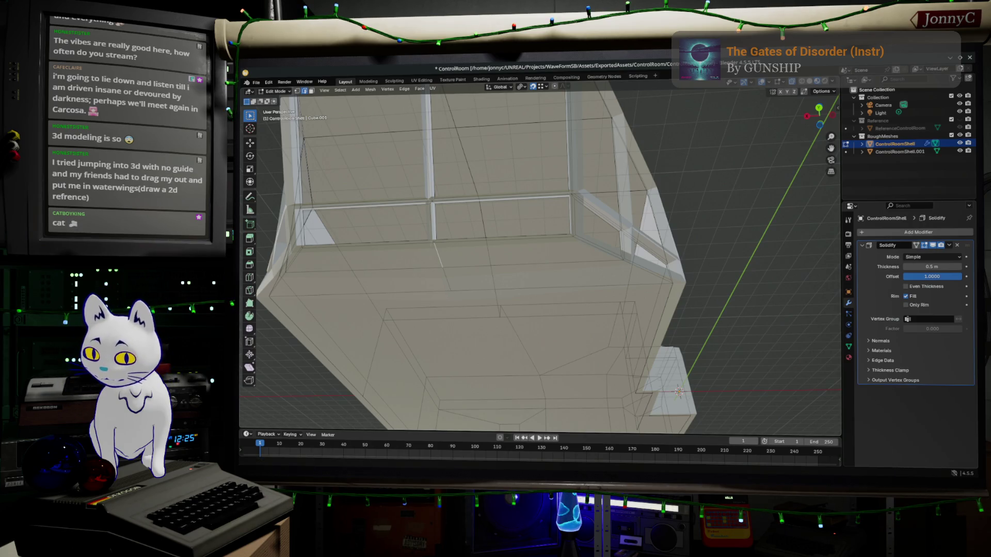
key(alt+Tab)
double_click(549, 115)
click(549, 115)
text(akiba )
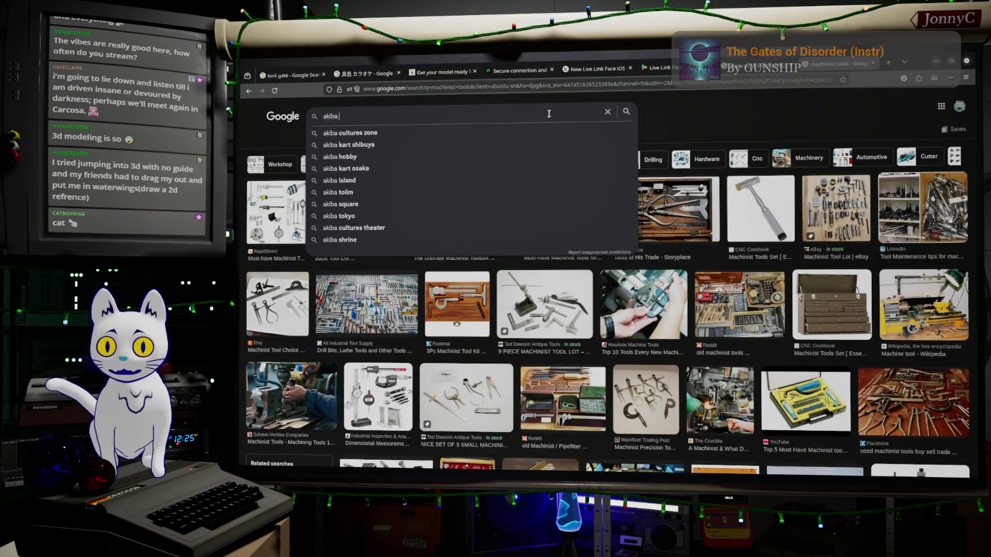
text(mogra)
key(Return)
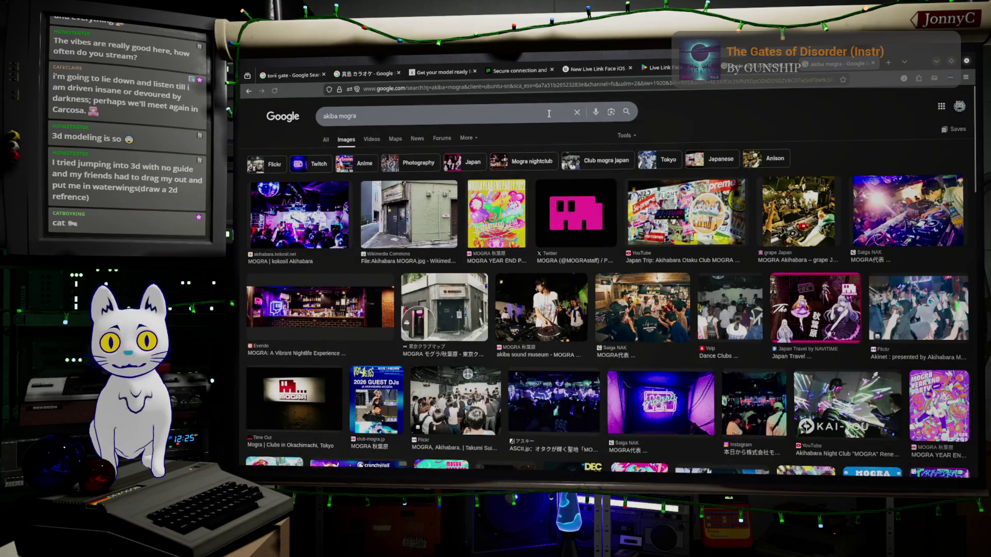
click(305, 224)
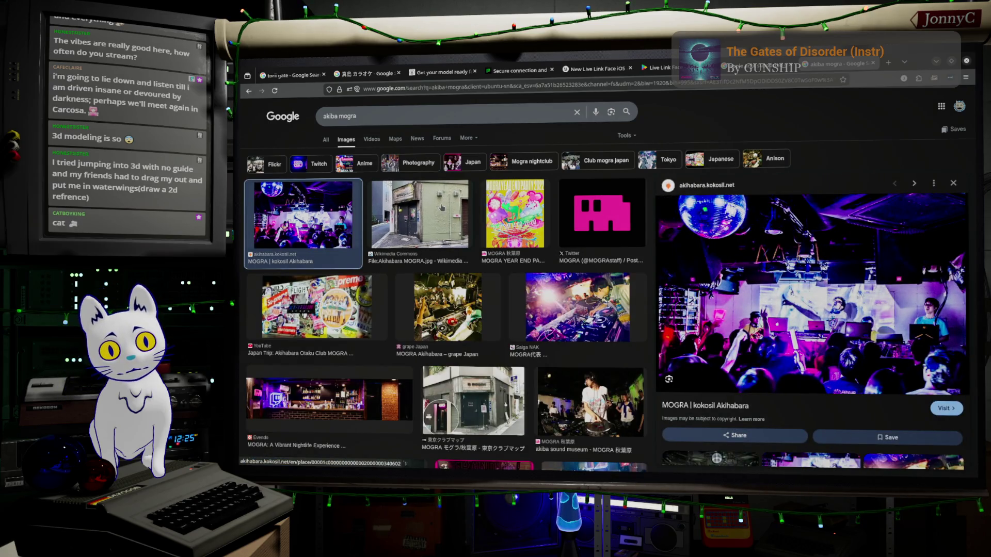
click(426, 233)
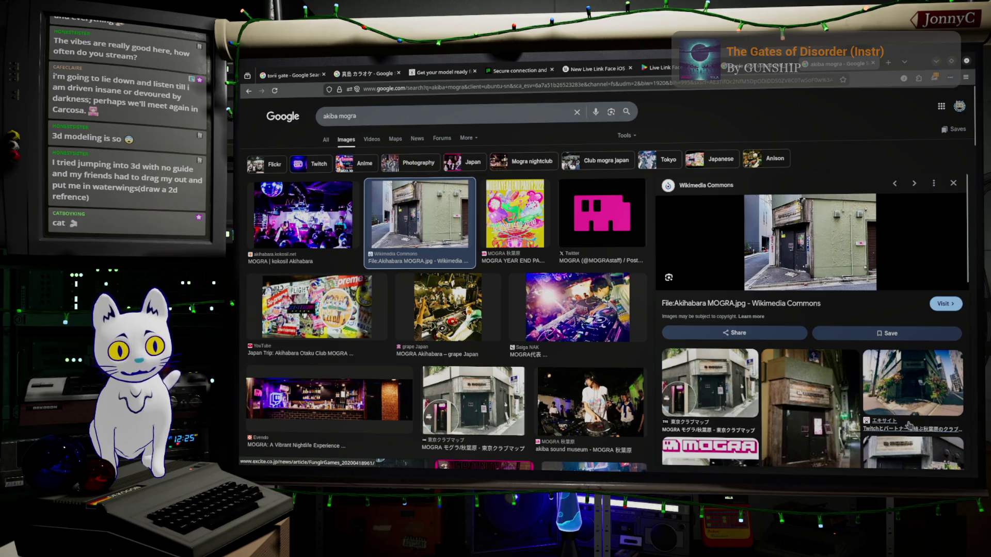
scroll(437, 300, down, 2)
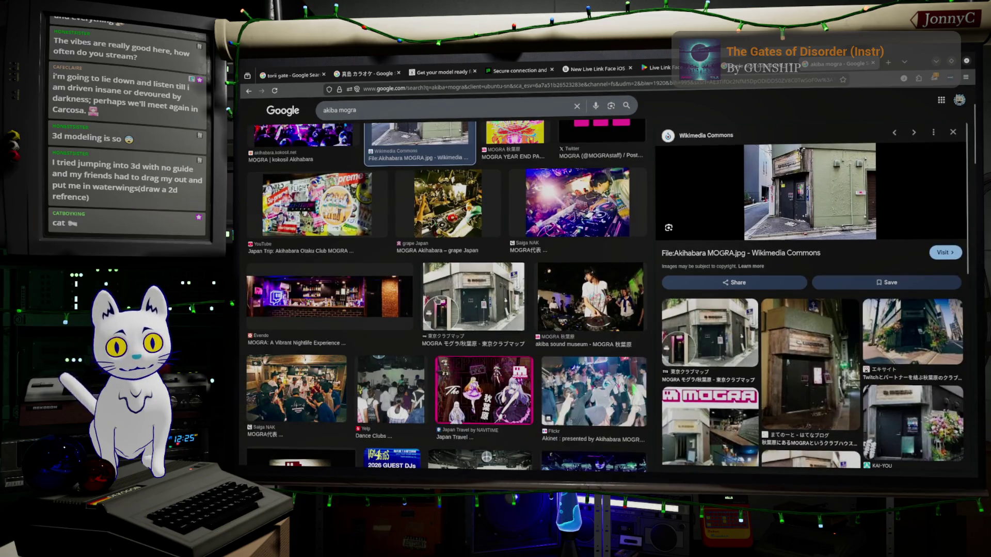
scroll(437, 300, up, 2)
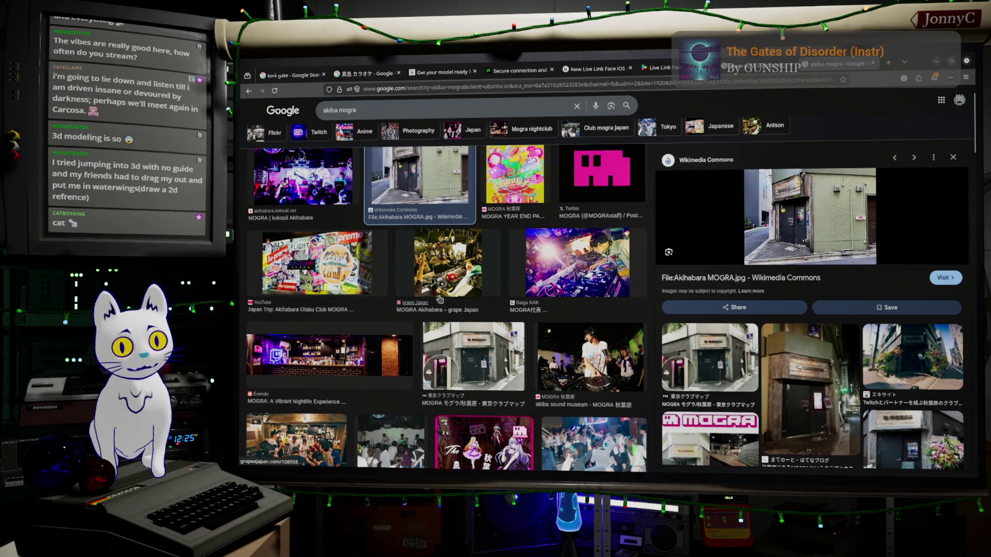
scroll(440, 300, down, 3)
click(309, 287)
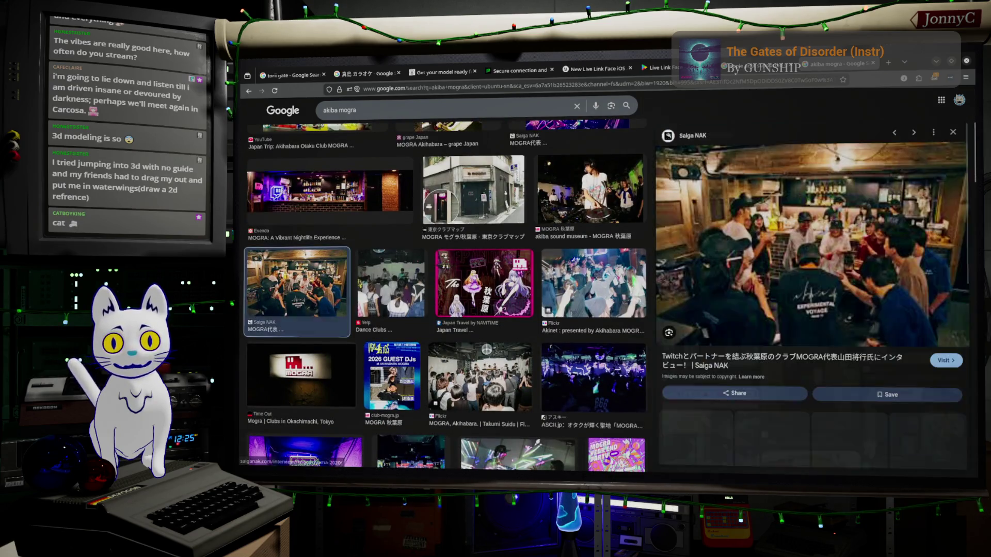
scroll(414, 287, down, 10)
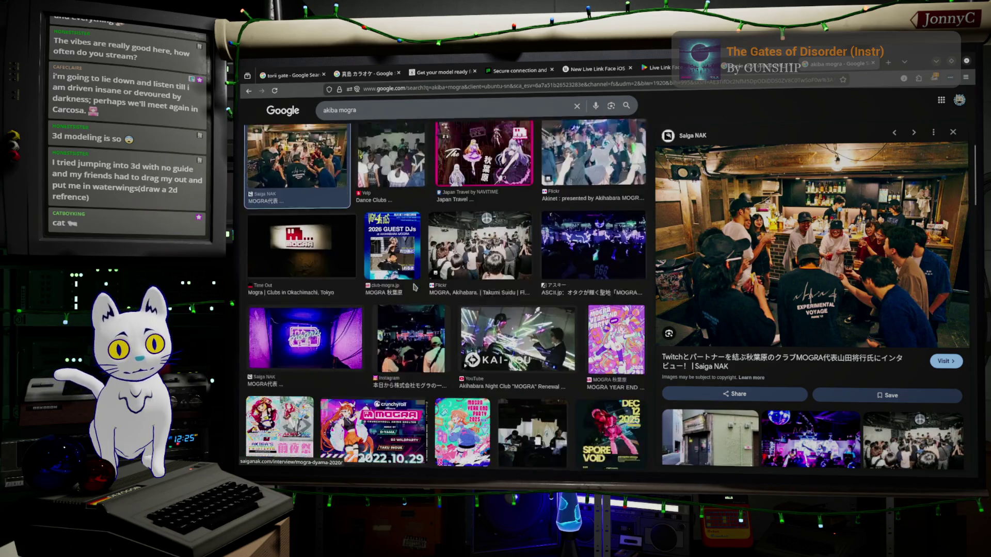
scroll(414, 287, down, 3)
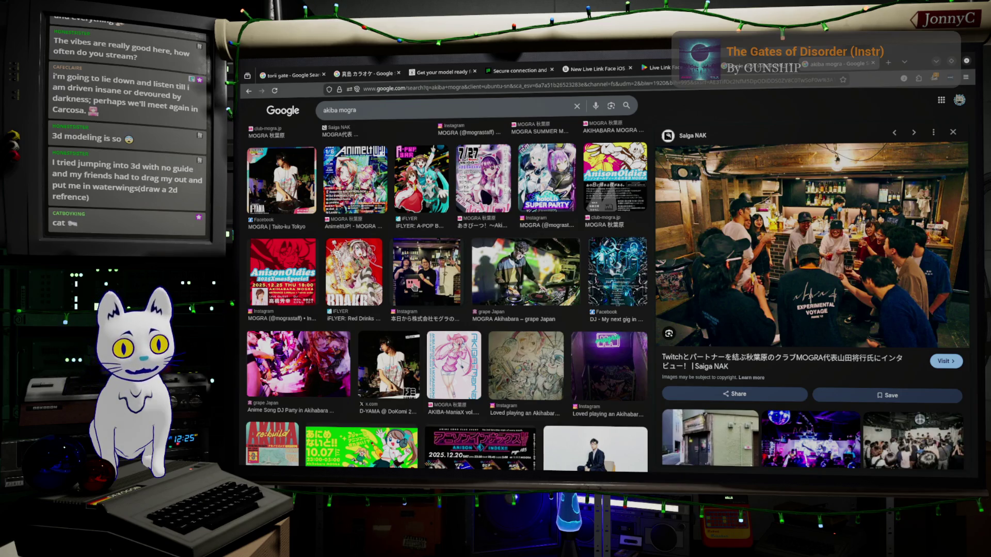
scroll(460, 269, down, 10)
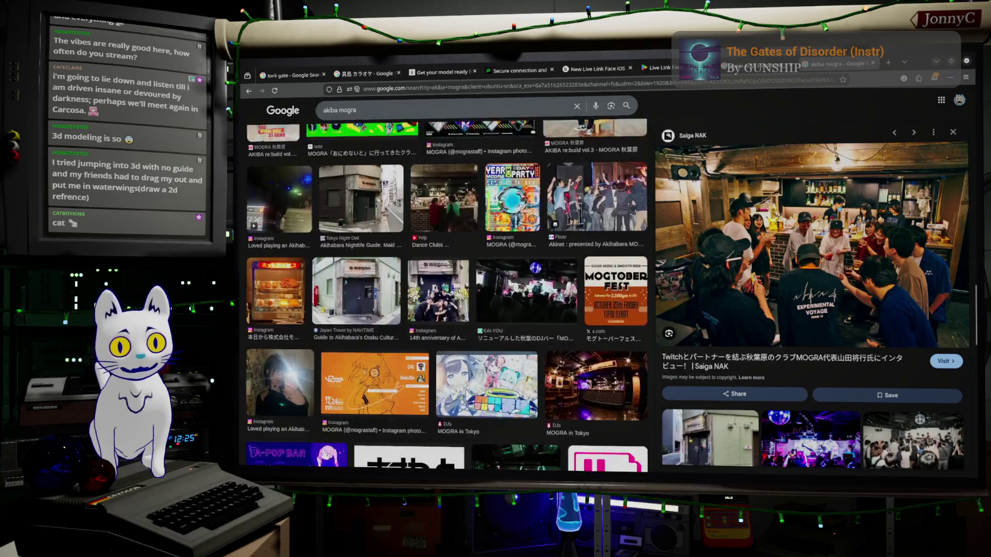
scroll(459, 267, down, 1)
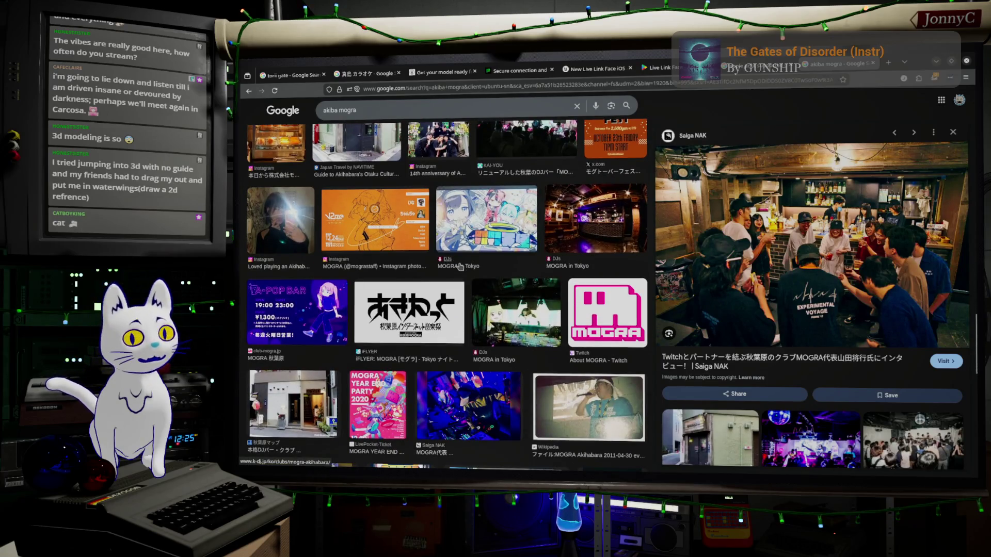
scroll(459, 266, down, 1)
scroll(444, 295, down, 4)
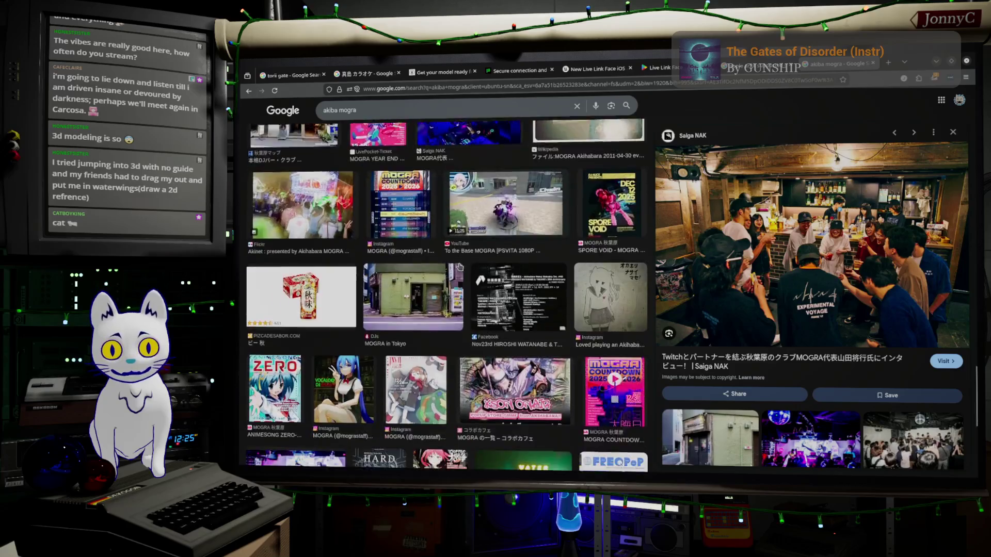
click(936, 63)
click(934, 68)
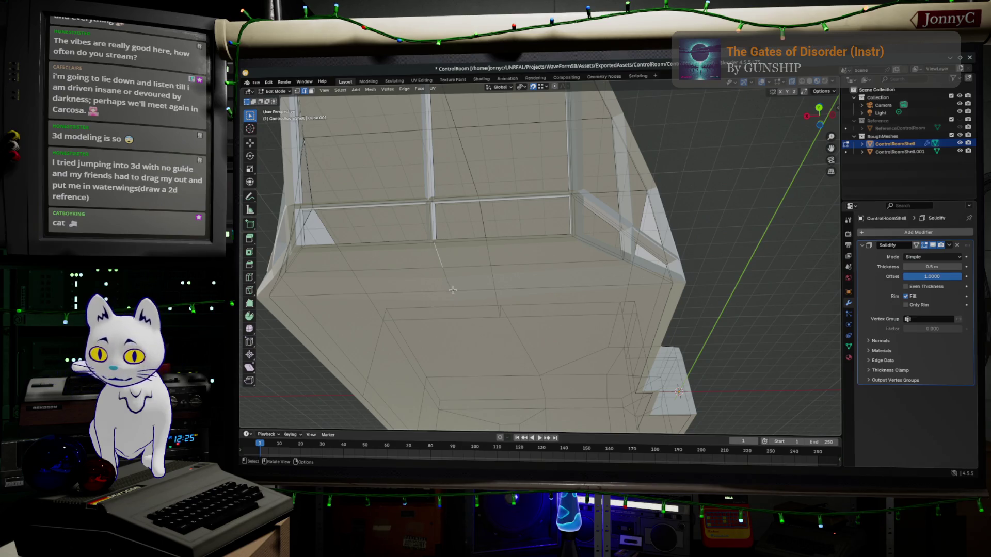
key(alt+Tab)
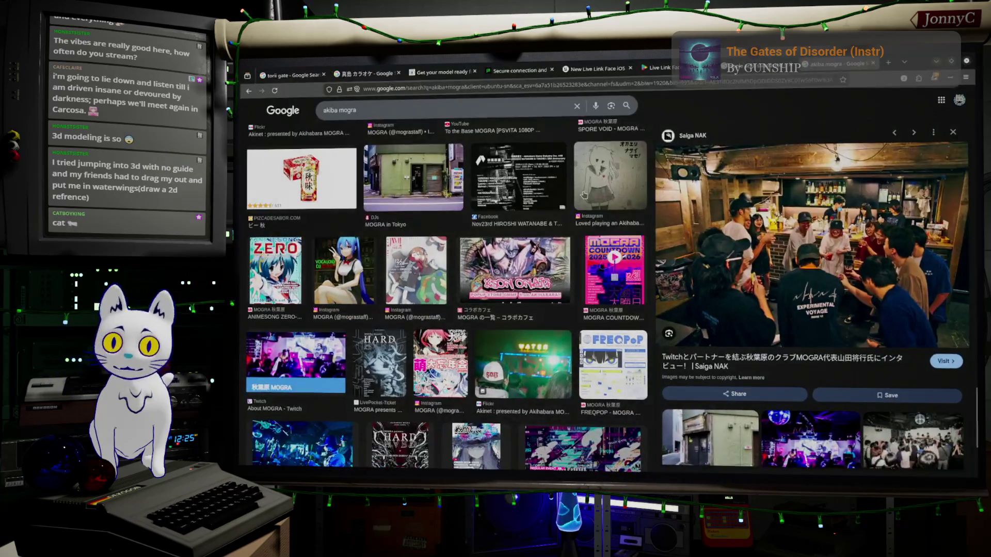
click(470, 105)
Step: Search Google Images for 'unreal music visualizer project'
triple_click(469, 105)
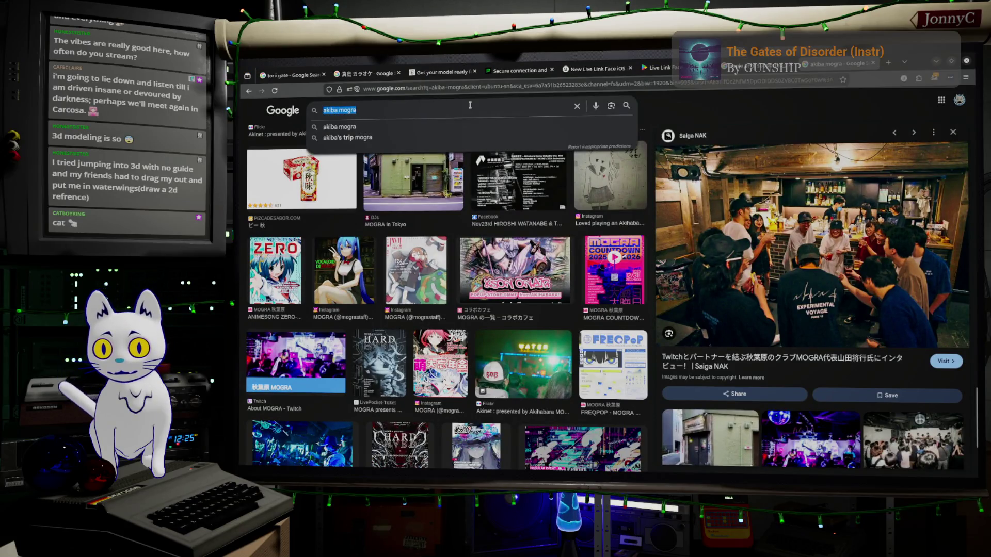
text(unreal)
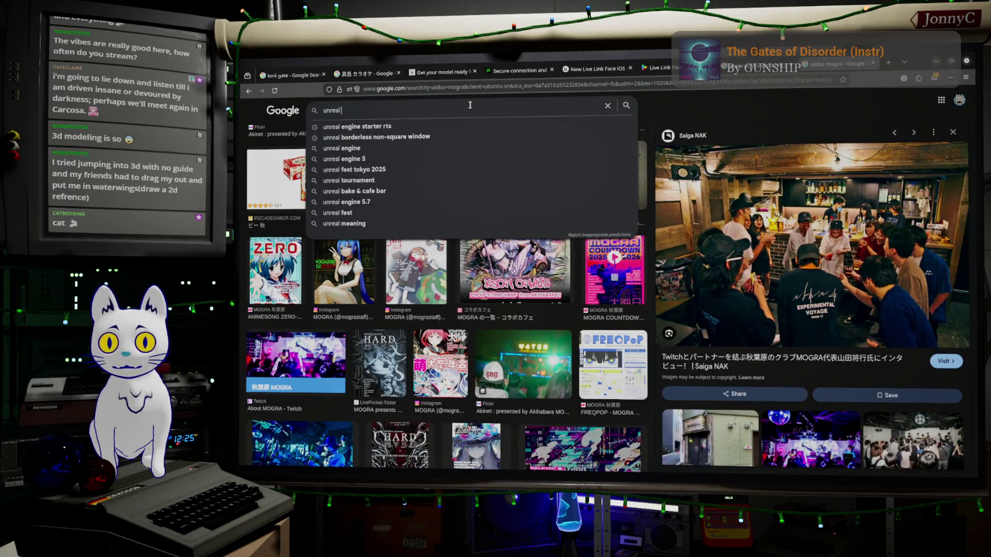
text( music vis)
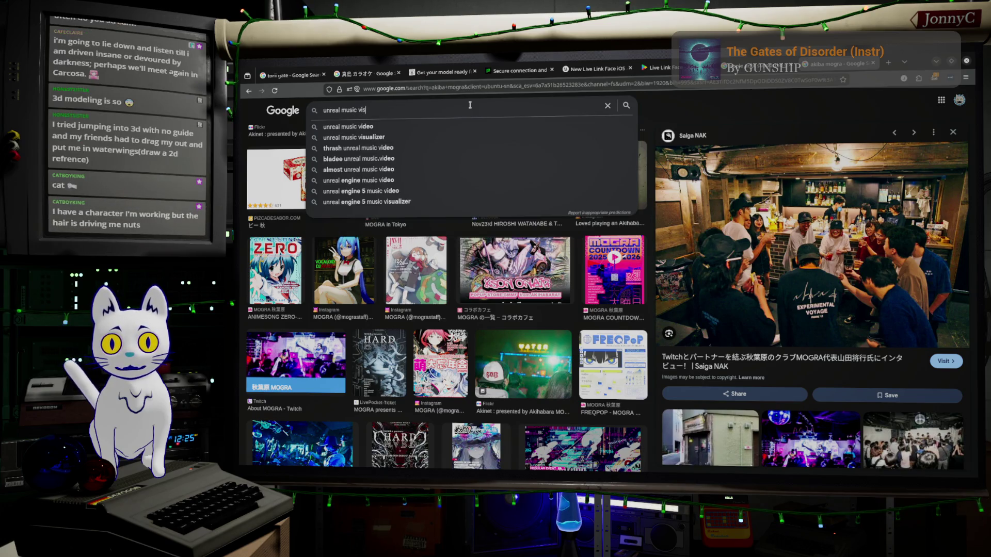
text(ualizer)
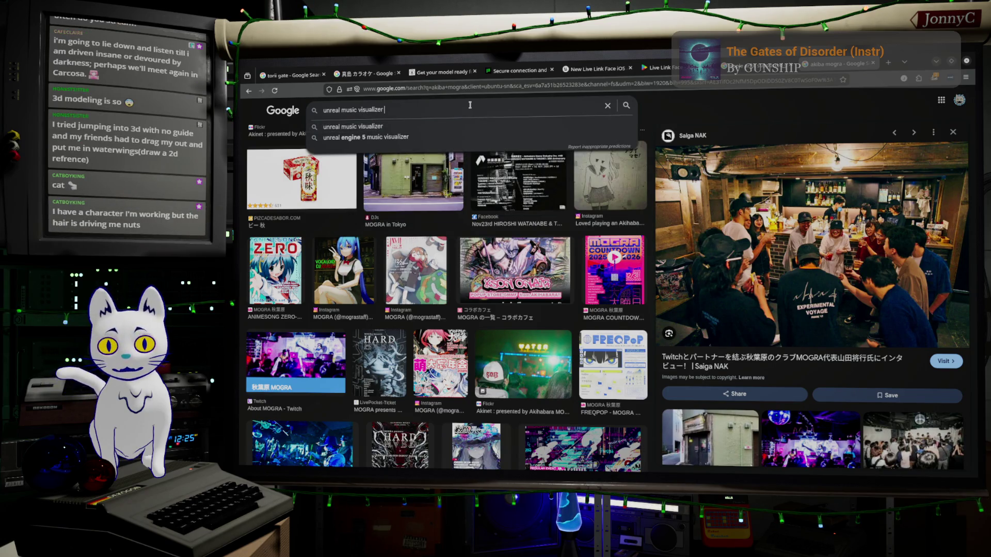
text( project)
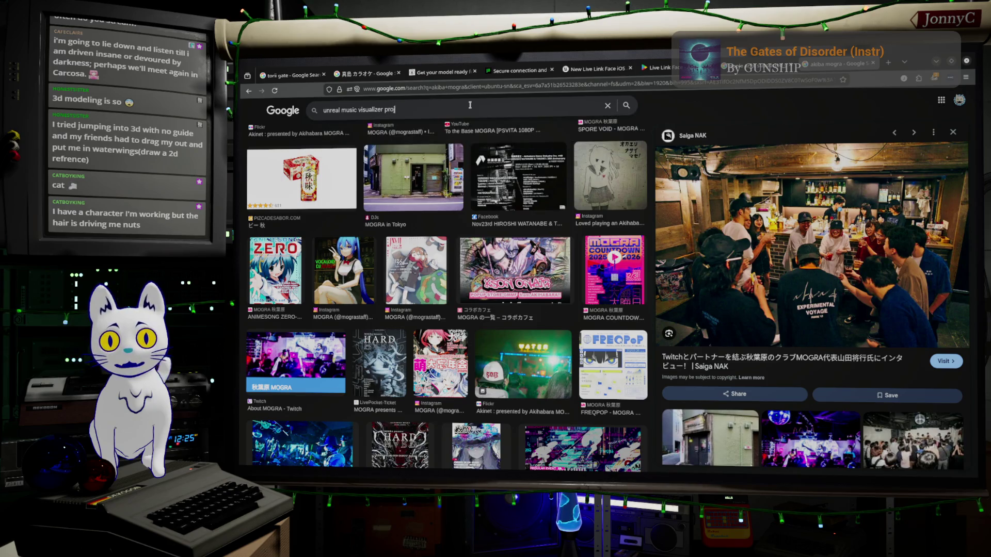
key(Return)
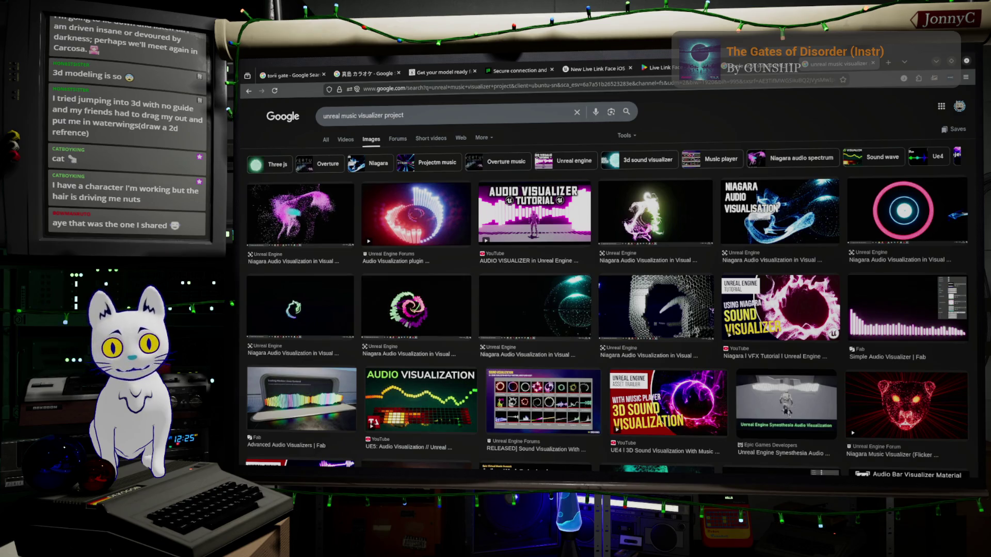
Step: Scroll through the image results, then minimize the browser to return to Blender
scroll(469, 303, down, 3)
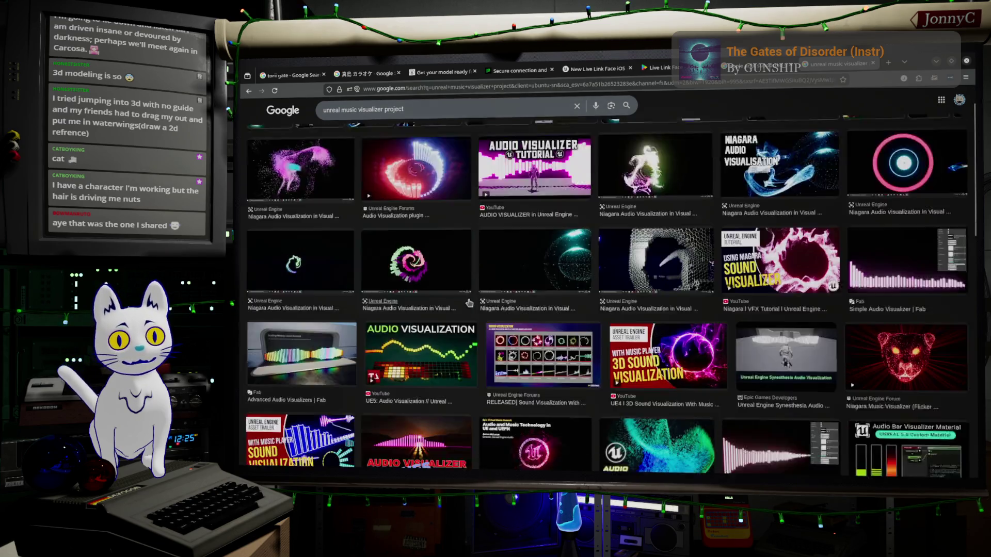
scroll(469, 303, down, 5)
scroll(546, 334, up, 2)
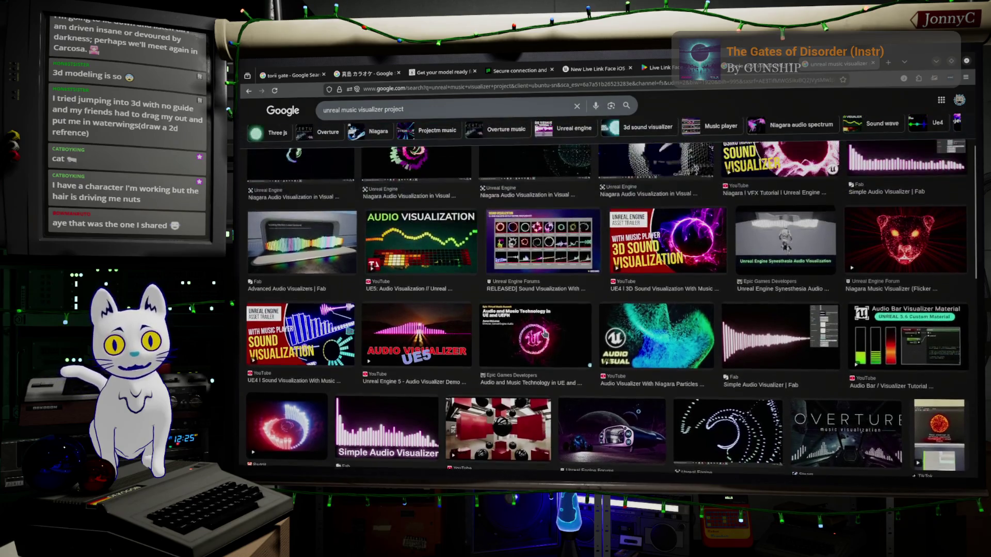
scroll(545, 334, up, 3)
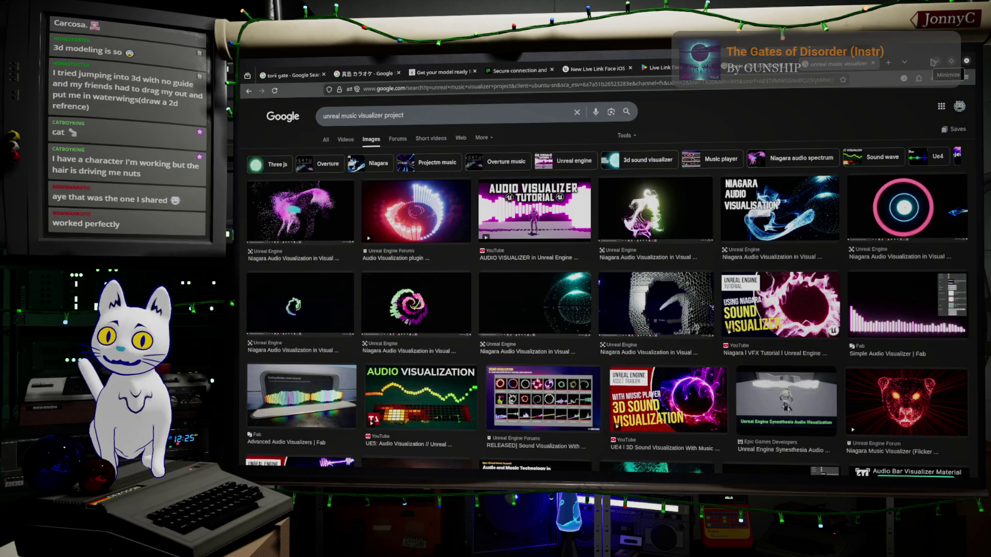
click(934, 62)
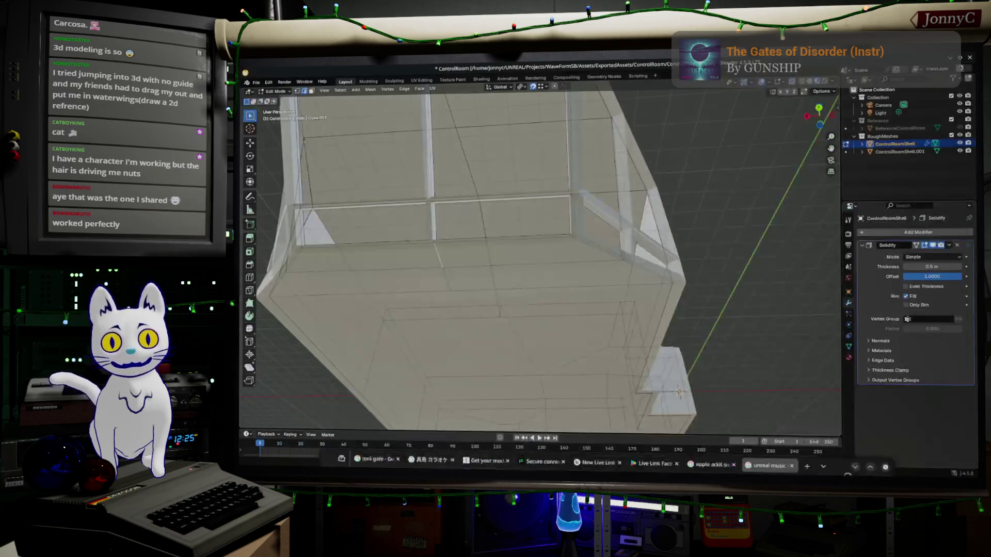
Step: Switch to face select mode and pick faces along the lower wall of the shell
key(g)
mouse_move(746, 285)
middle_down()
mouse_move(535, 230)
mouse_move(665, 273)
middle_up()
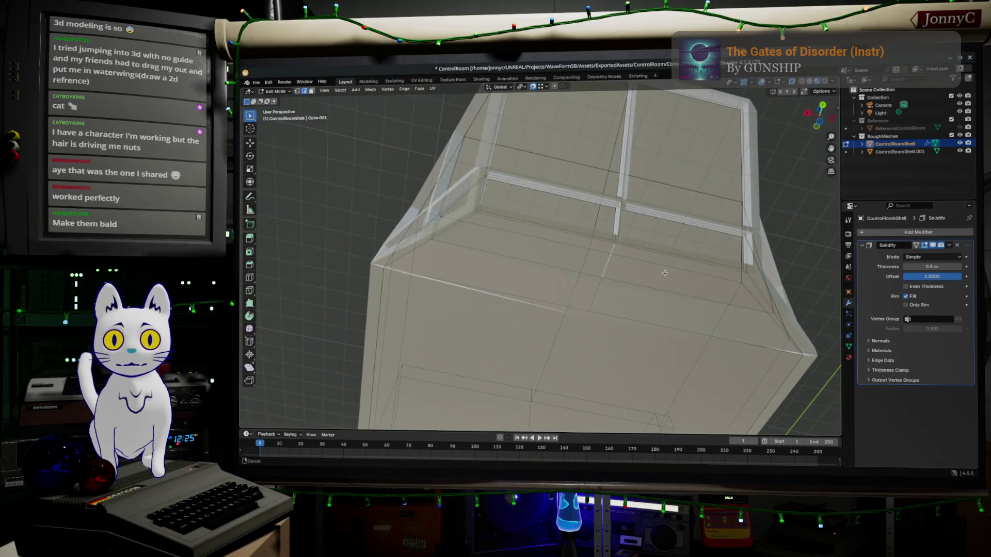
scroll(482, 231, up, 3)
click(312, 90)
click(539, 234)
shift+click(523, 274)
middle_drag(756, 300, 574, 289)
shift+click(616, 303)
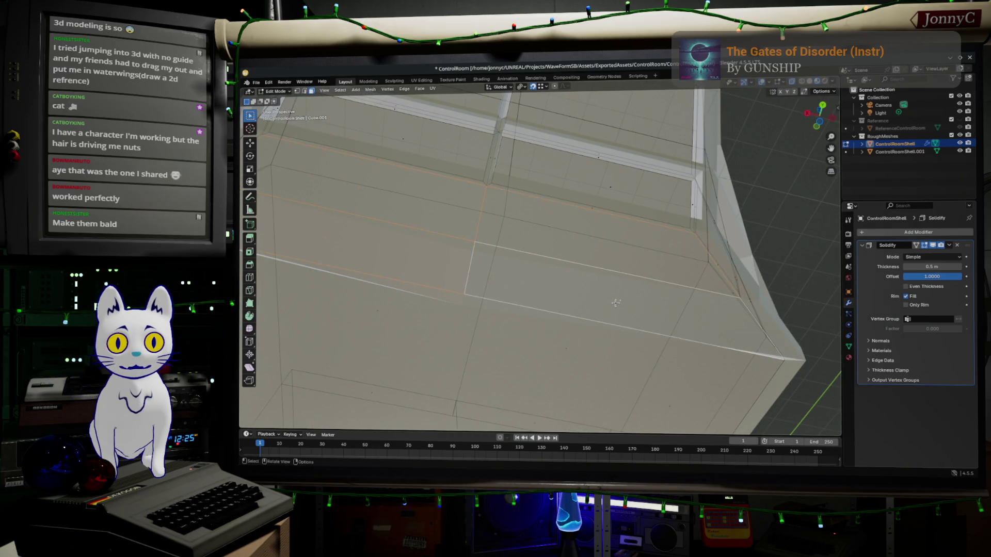
scroll(615, 302, down, 1)
middle_drag(613, 301, 658, 189)
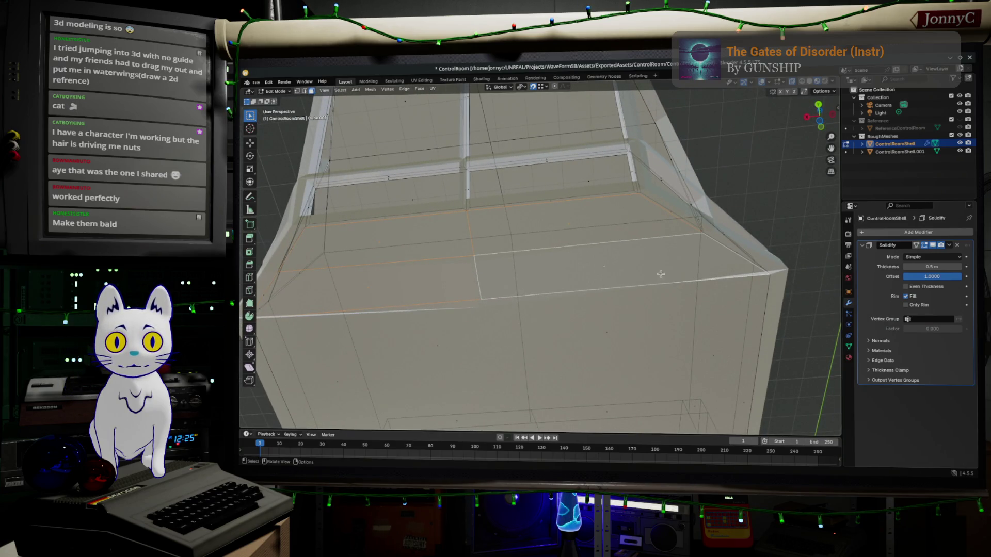
Step: Clear the selection, reselect three lower wall faces, then return to the browser
key(alt+a)
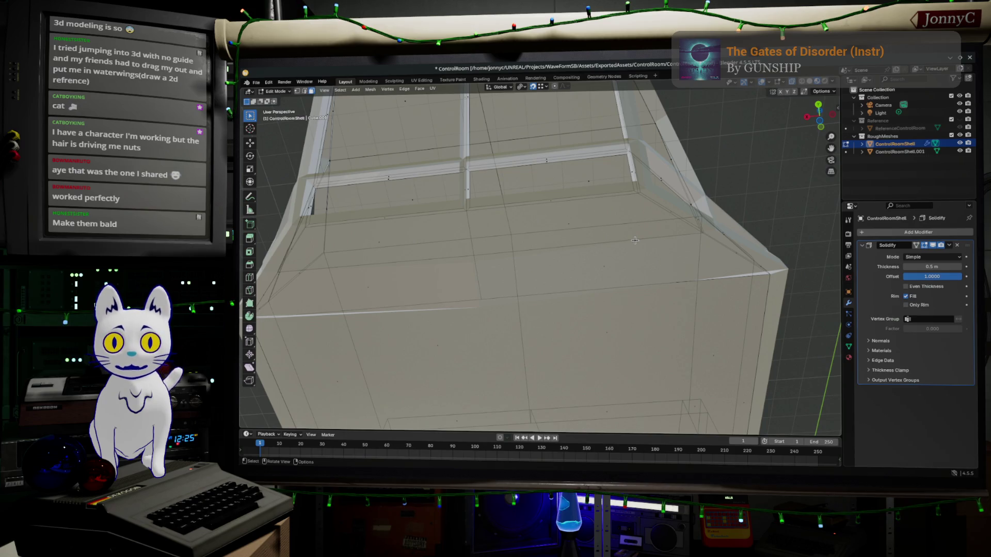
click(578, 225)
mouse_move(579, 225)
middle_down()
mouse_move(606, 264)
mouse_move(398, 220)
middle_up()
shift+click(522, 236)
shift+click(506, 280)
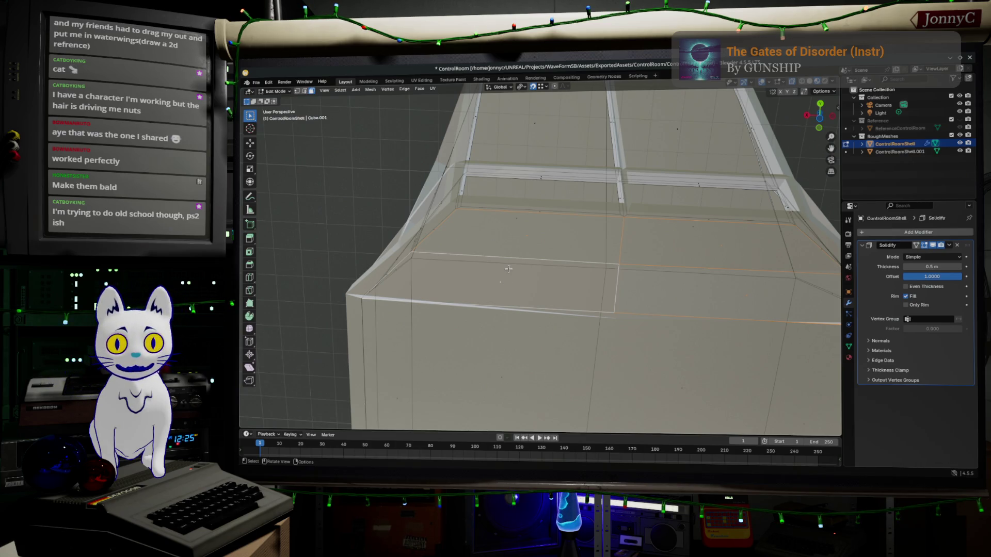
mouse_move(508, 269)
middle_down()
mouse_move(553, 309)
mouse_move(554, 279)
middle_up()
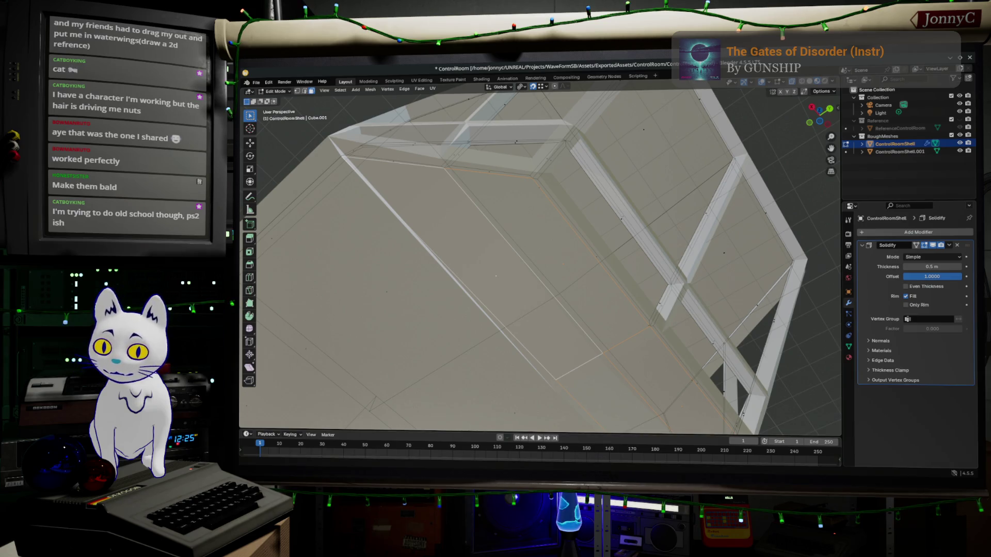
key(alt+Tab)
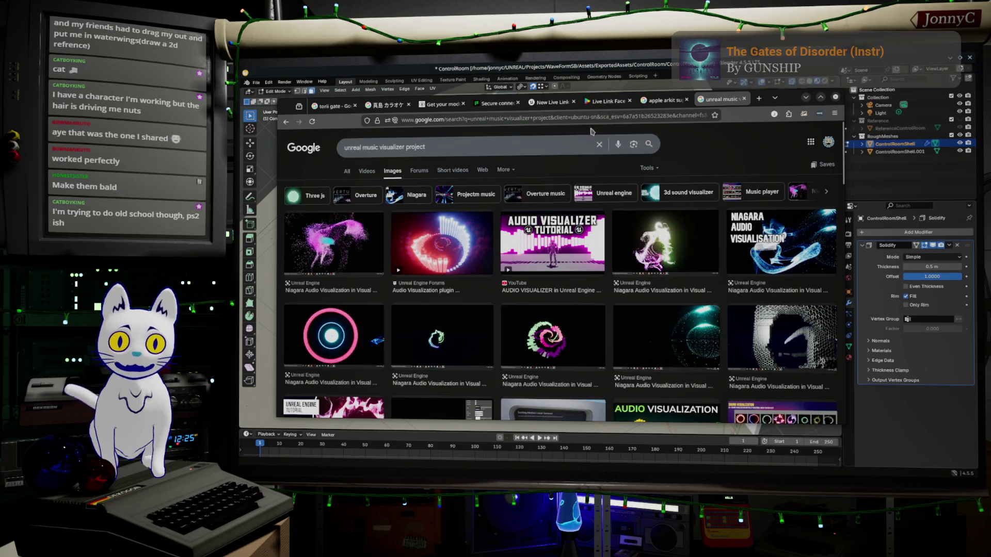
Step: Replace the Google query with 'games per console' and run the image search
click(571, 141)
key(ctrl+a)
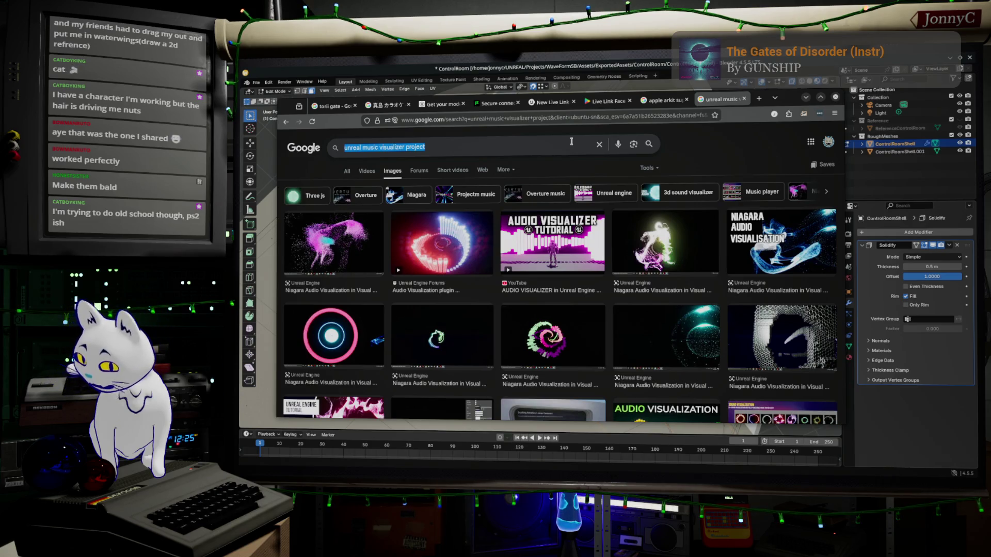
text(games b)
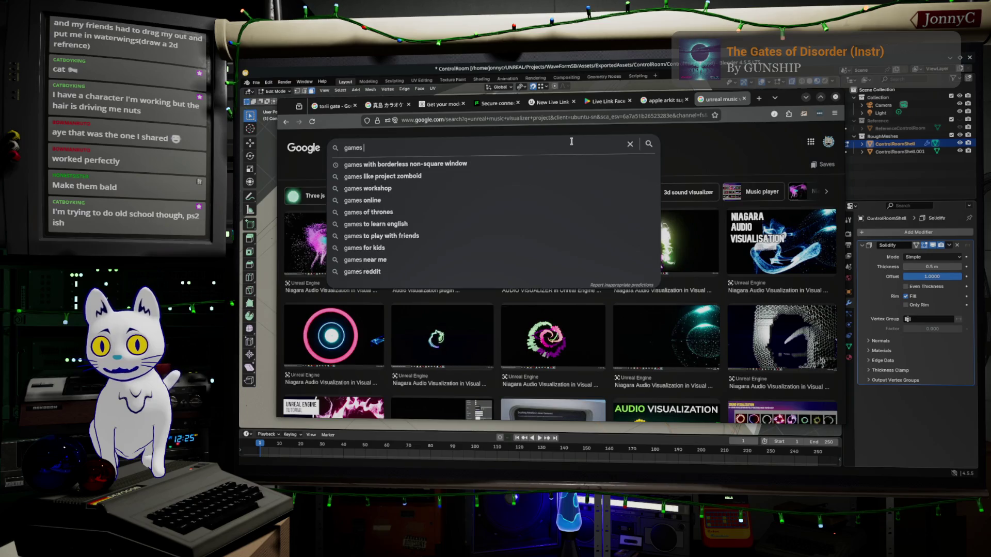
key(BackSpace)
text(per )
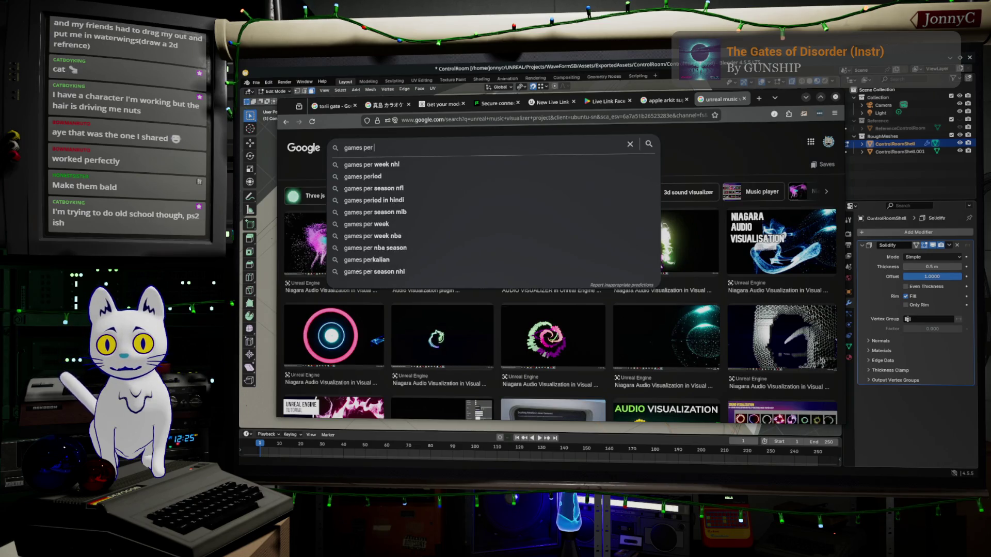
text(console)
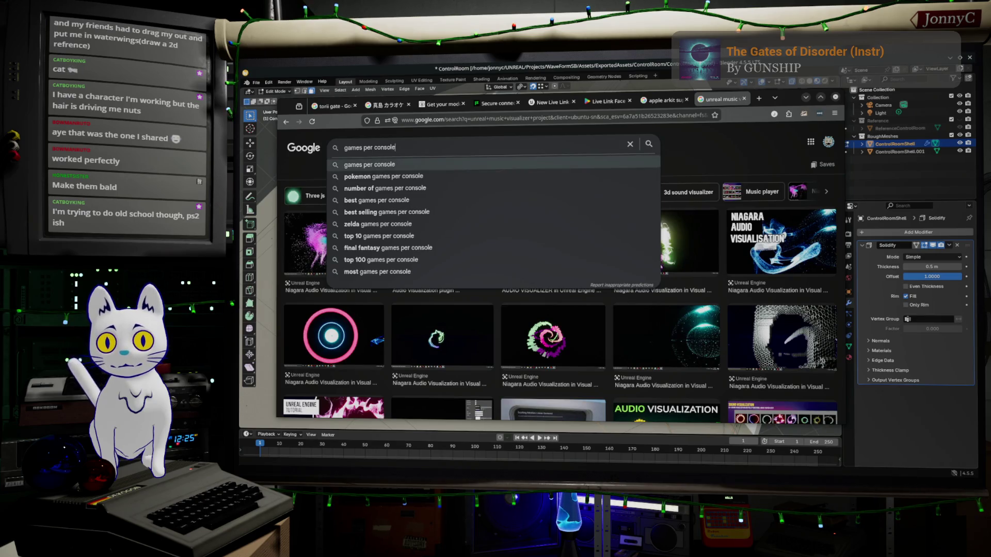
key(Return)
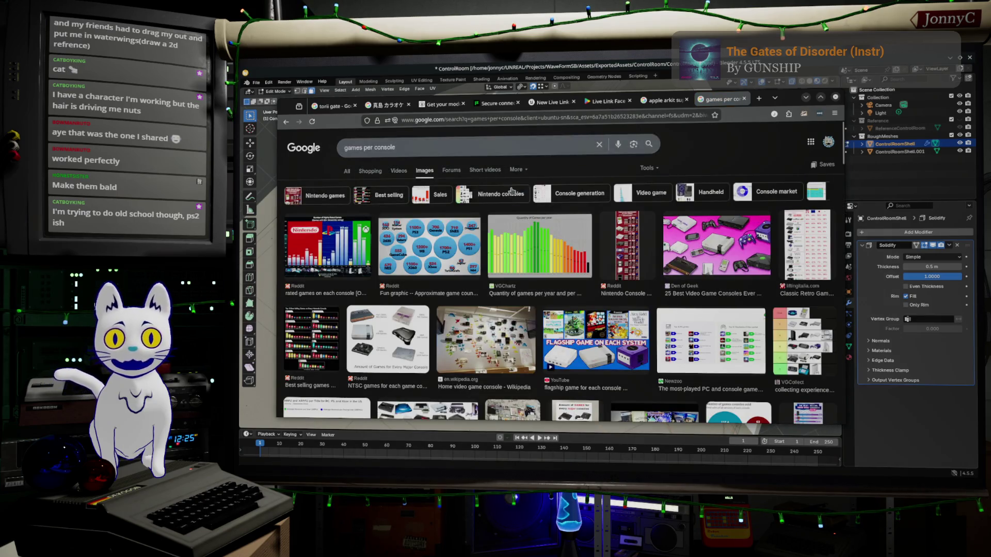
Step: Preview the Fun graphic and VGChartz games-per-year charts, then hide the browser
click(446, 254)
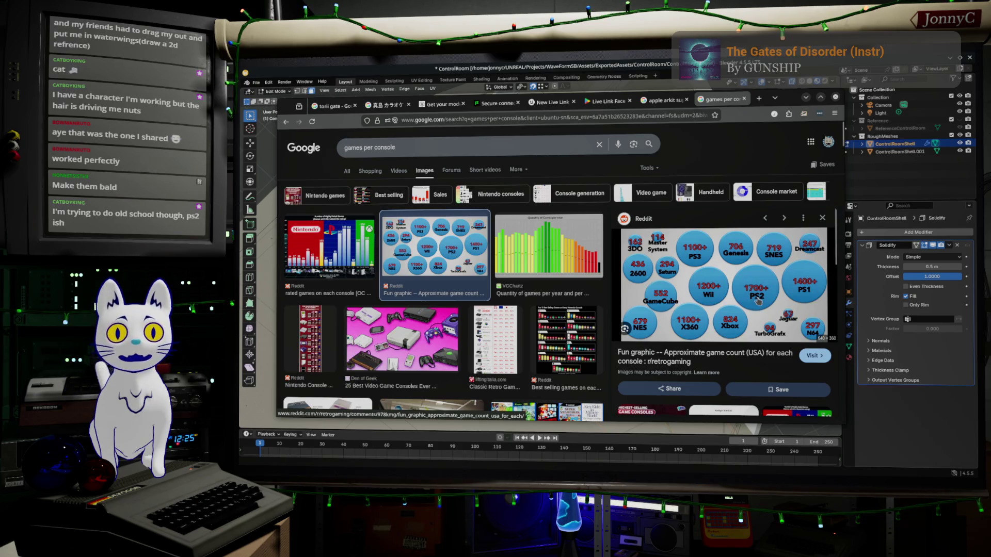
click(549, 251)
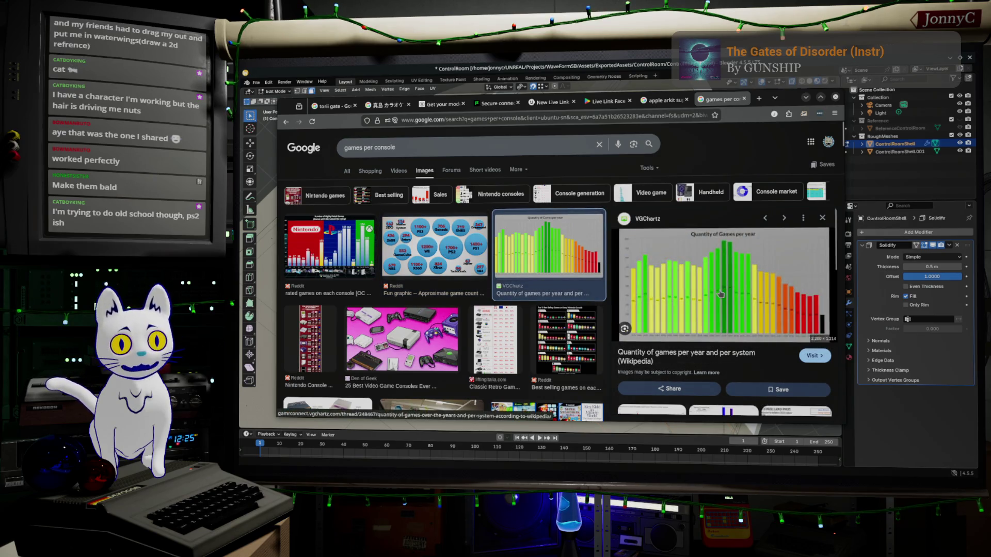
click(820, 96)
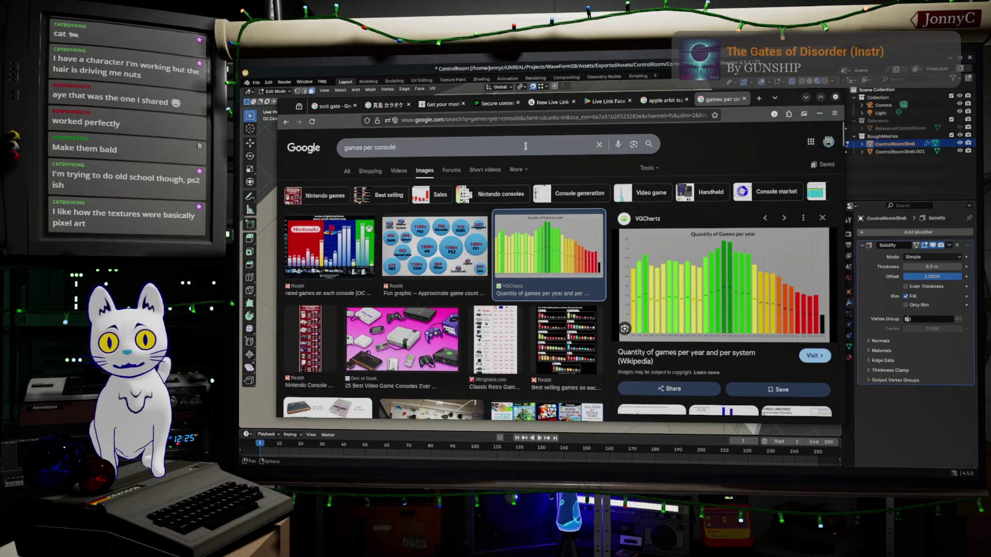
Step: Search Google Images for 'metal gear solid PS1'
click(525, 146)
key(ctrl+a)
text(m)
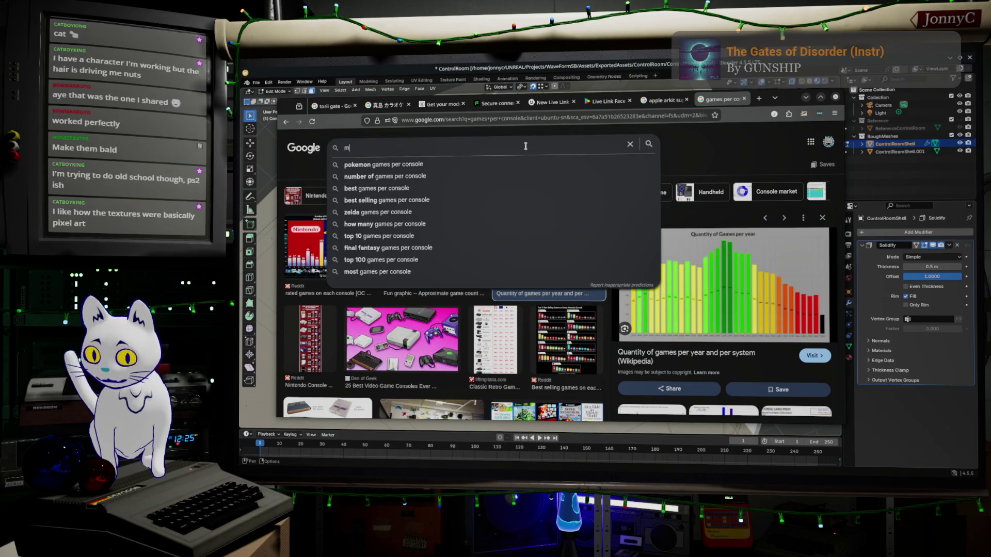
text(etal gea)
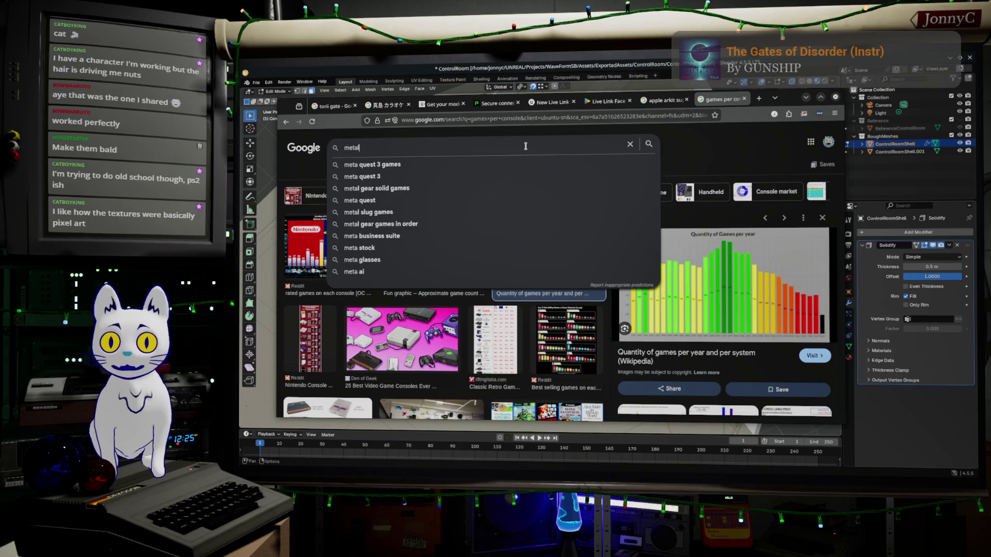
text(r solid)
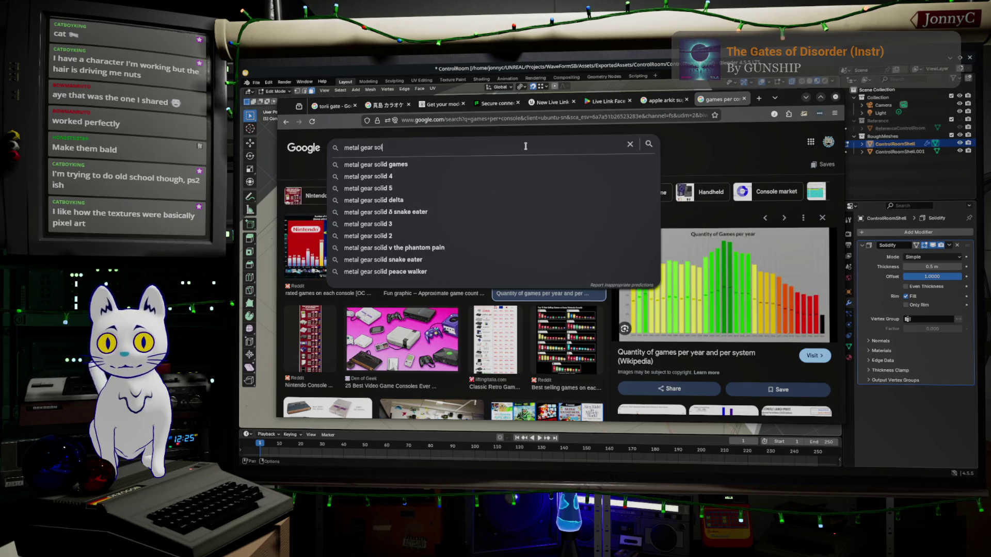
text( PS)
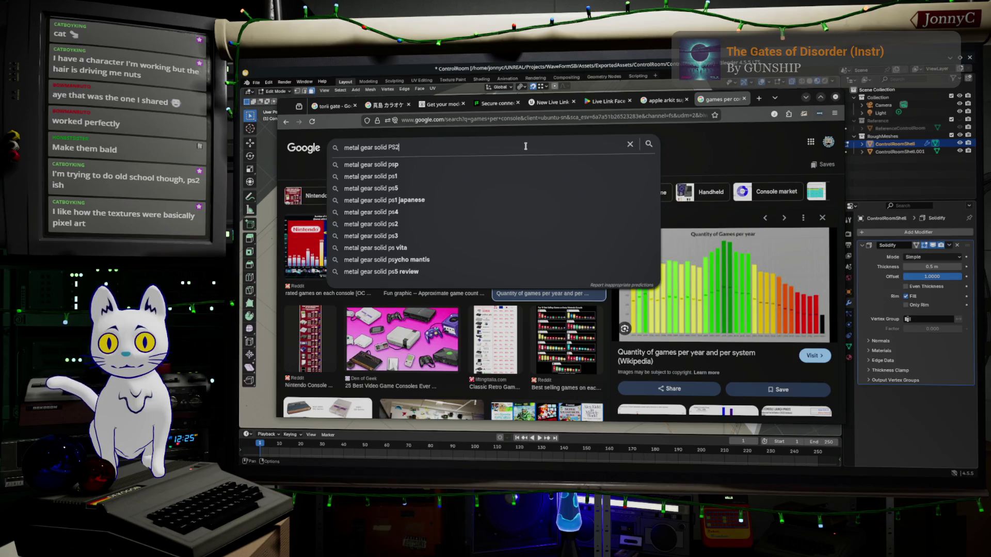
text(1)
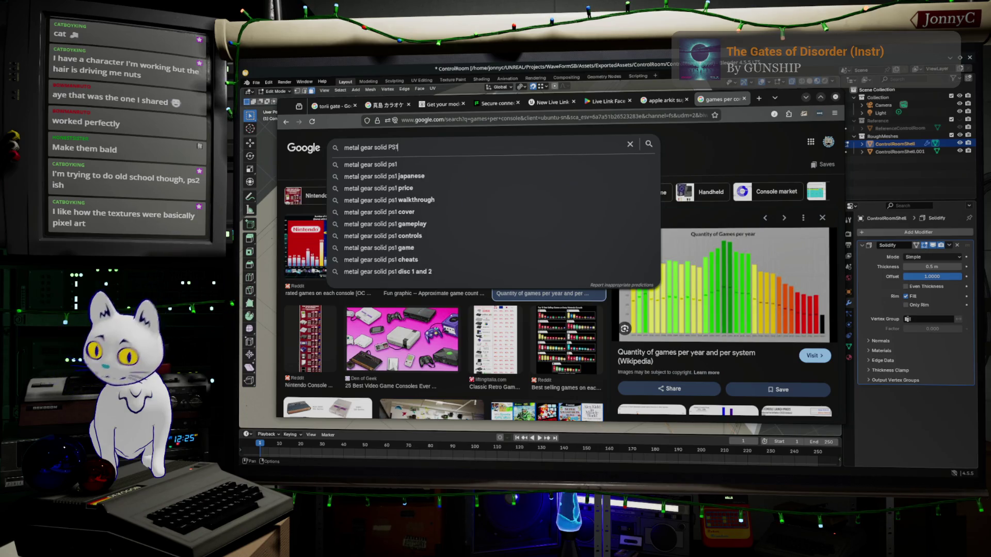
key(Return)
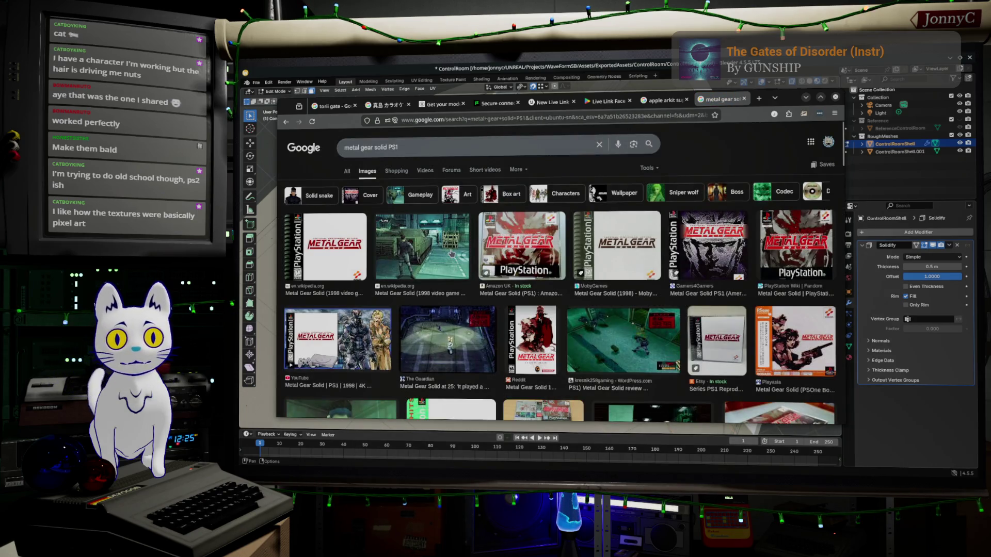
Step: Preview the Wikipedia, GamesIndustry.biz and Forever Classic Games Metal Gear Solid screenshots
click(422, 246)
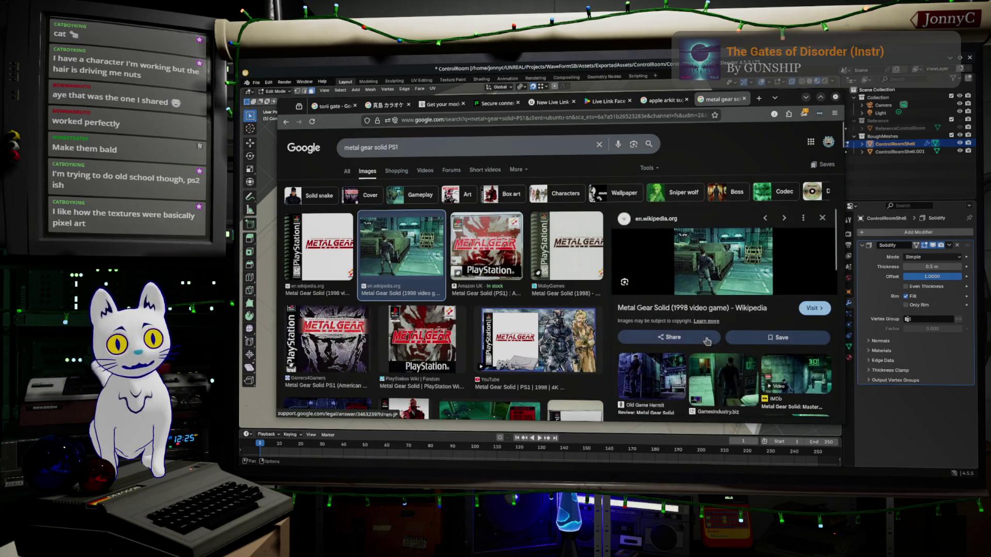
click(724, 365)
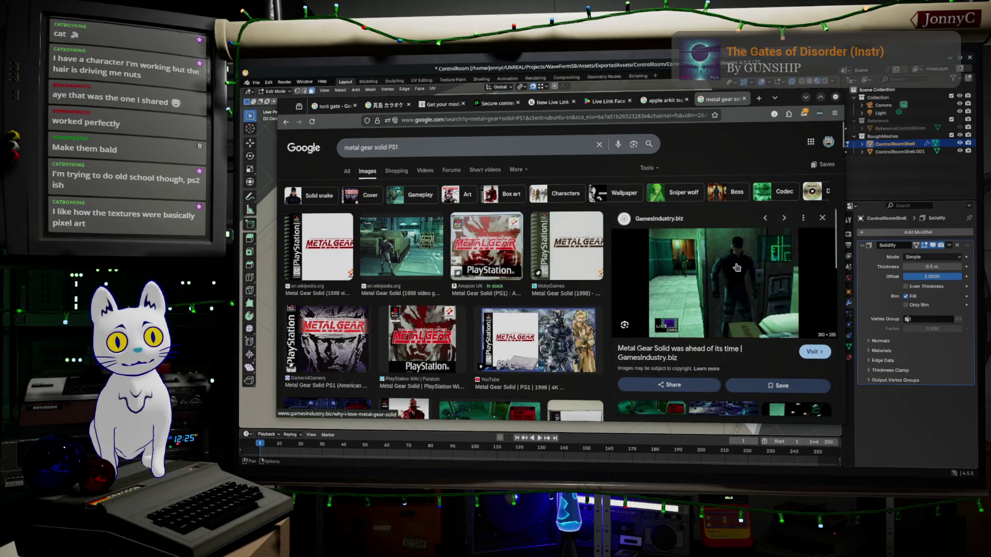
scroll(676, 275, down, 3)
scroll(470, 316, down, 2)
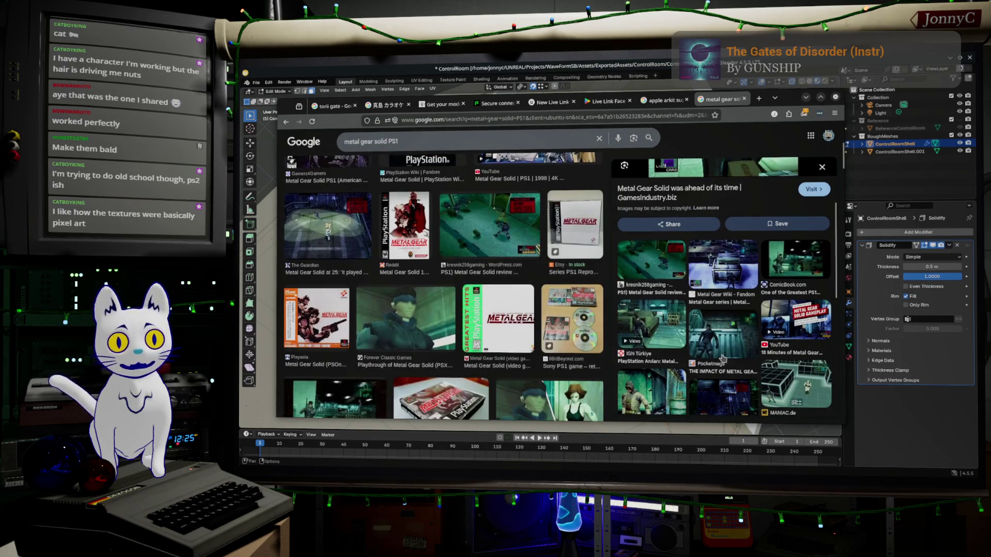
click(439, 313)
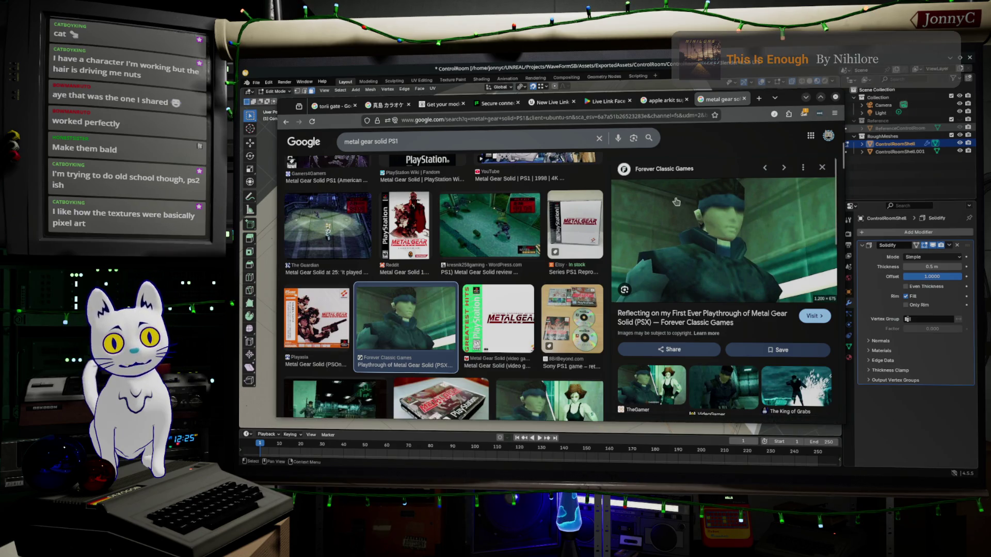
scroll(469, 231, down, 2)
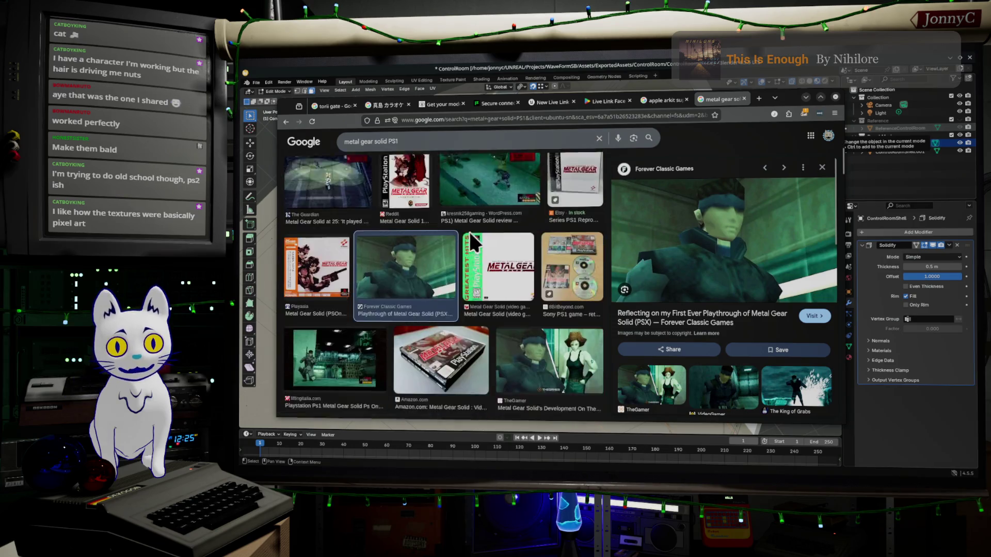
triple_click(468, 140)
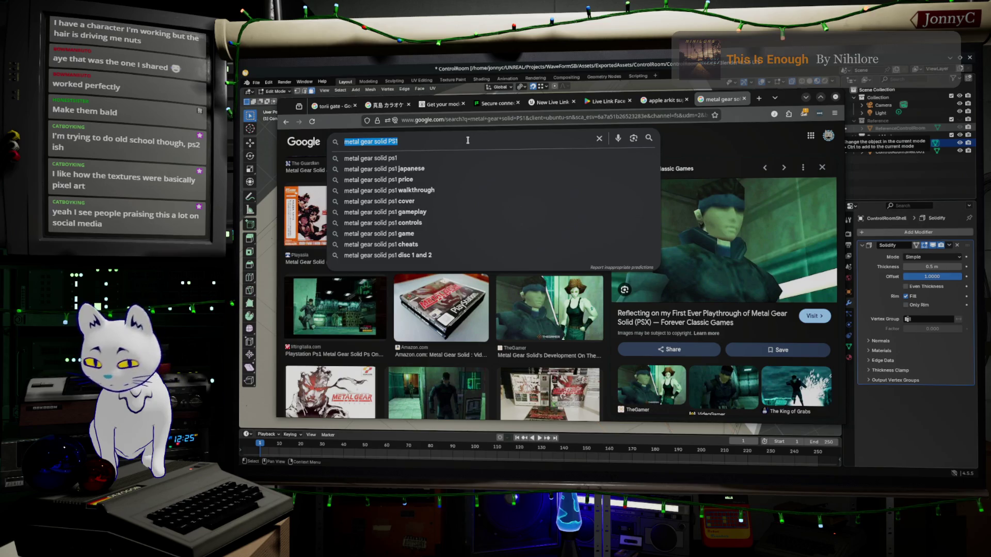
Step: Search 'mega man 3d ps1' and preview the Mega Man Legends and Megaman X9 images
text(meg)
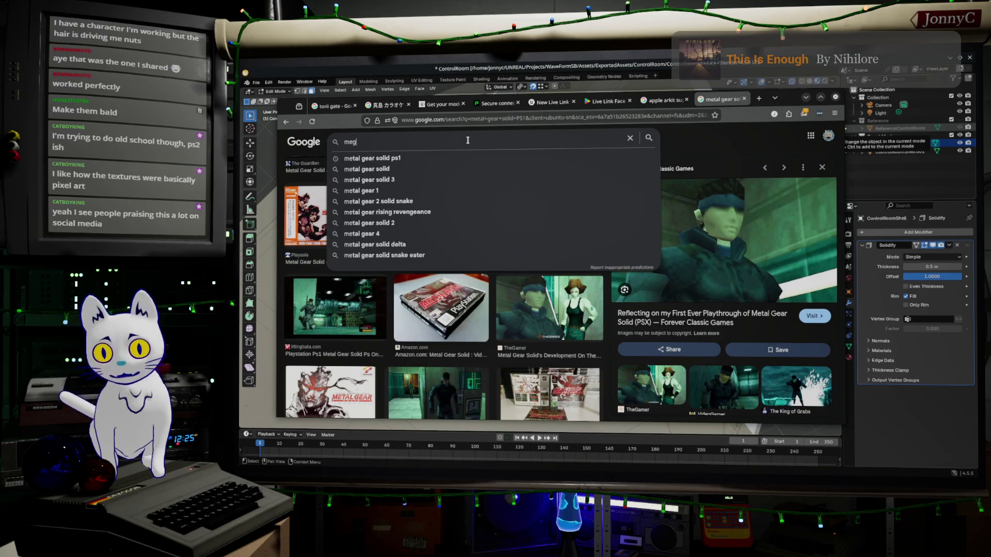
text(a man)
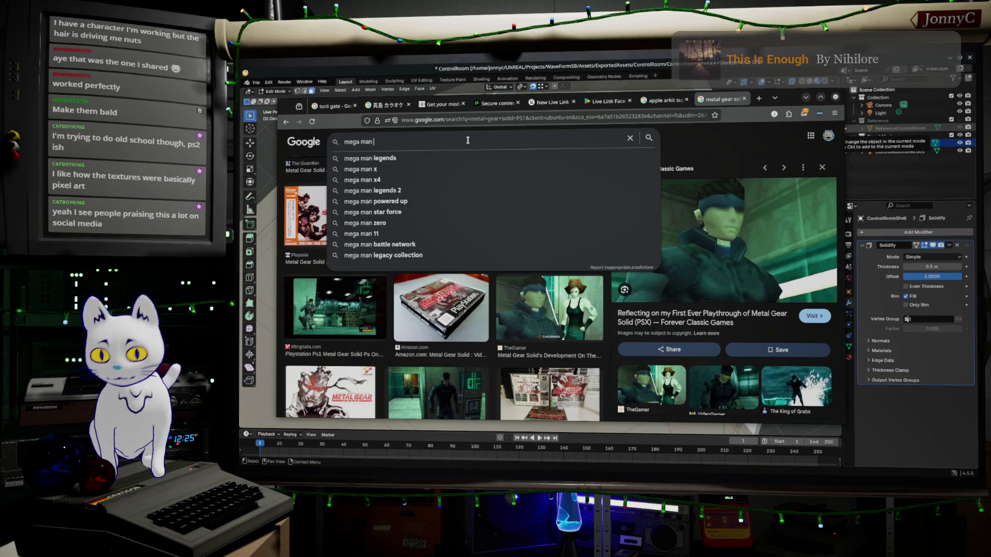
text(3d ps)
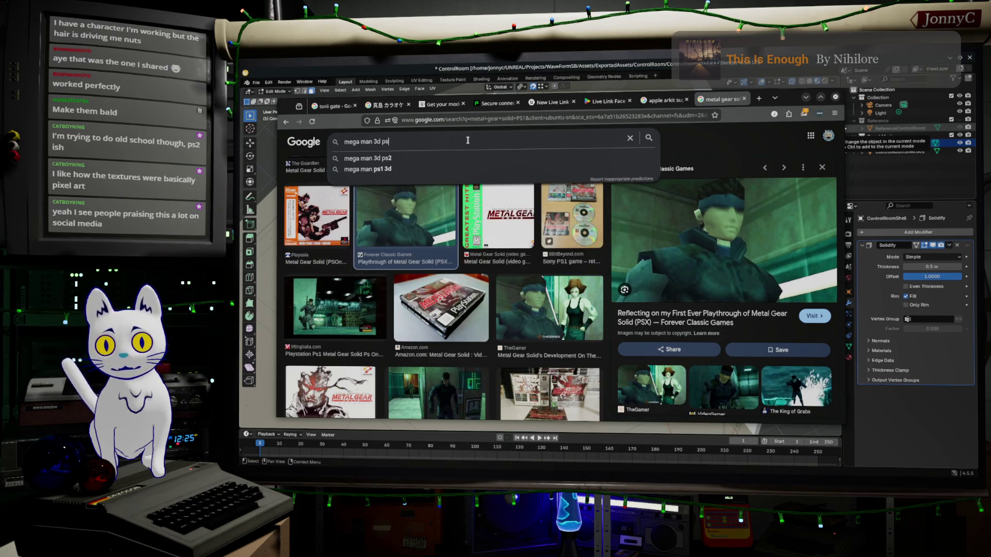
text(1)
key(Return)
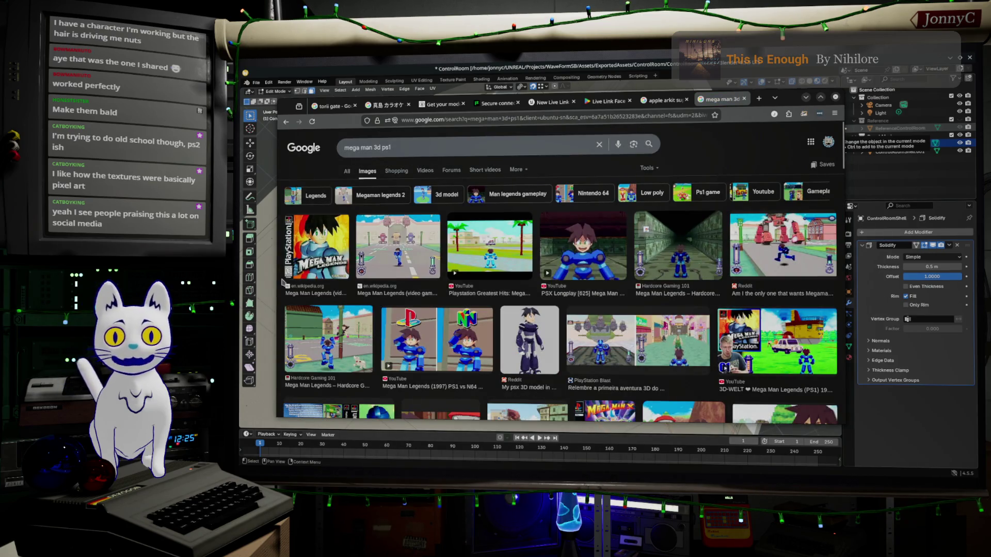
click(573, 237)
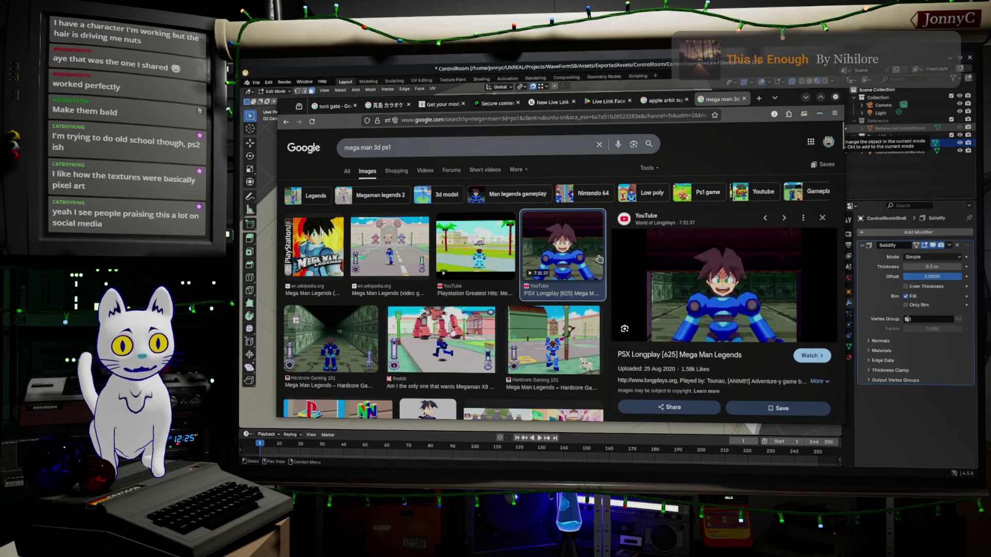
scroll(559, 305, down, 5)
scroll(594, 265, down, 3)
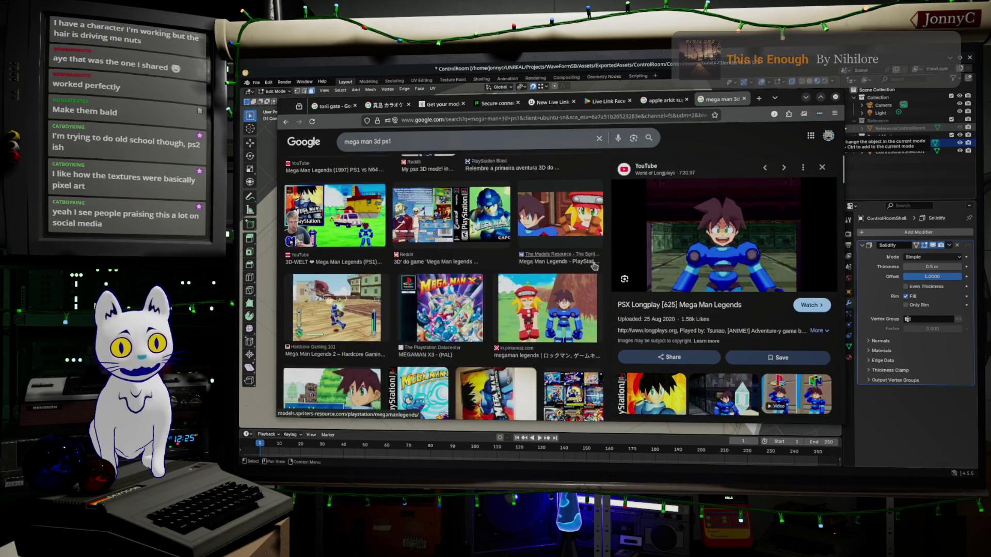
scroll(531, 253, down, 2)
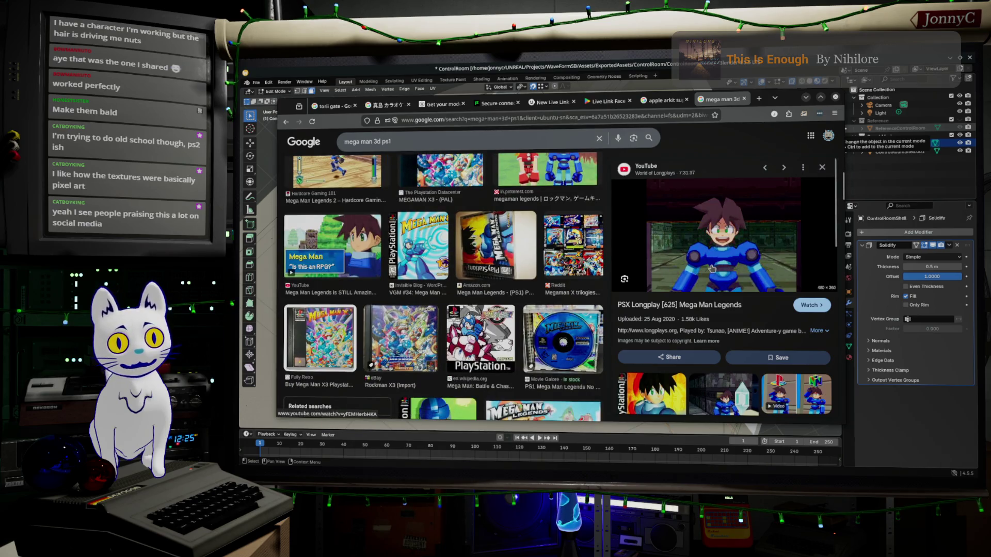
scroll(516, 245, up, 10)
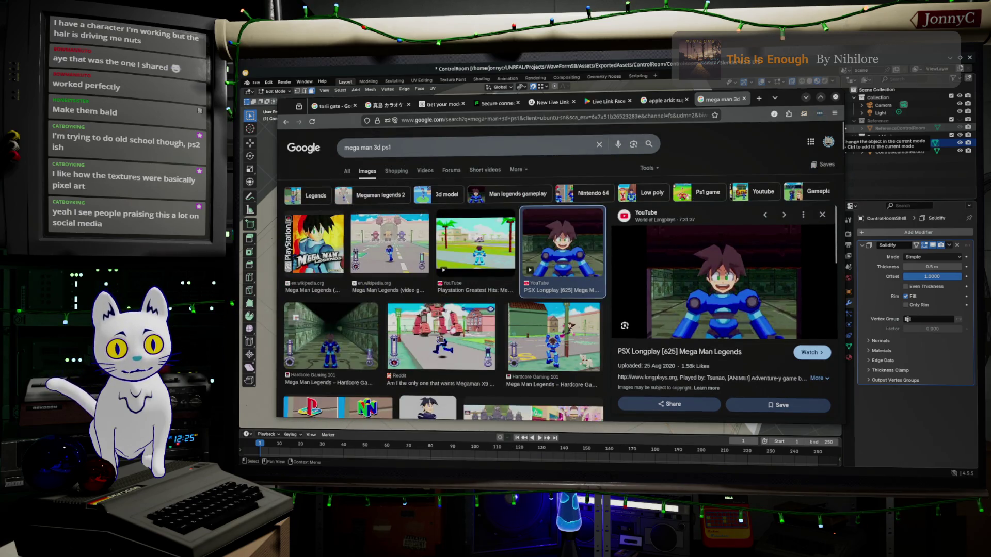
click(443, 330)
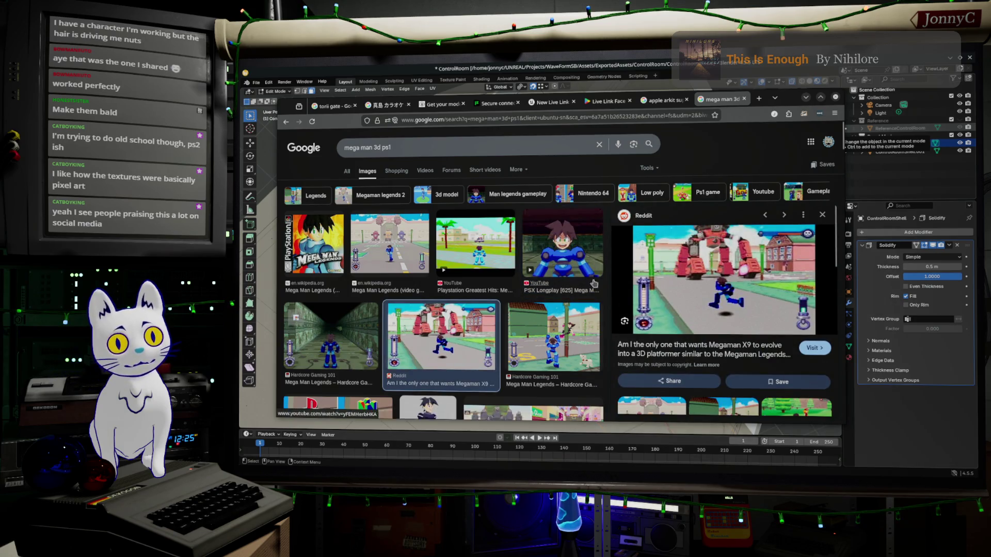
Step: Narrow results to Low poly Megaman Legends art, then switch over to Unreal Editor
click(653, 194)
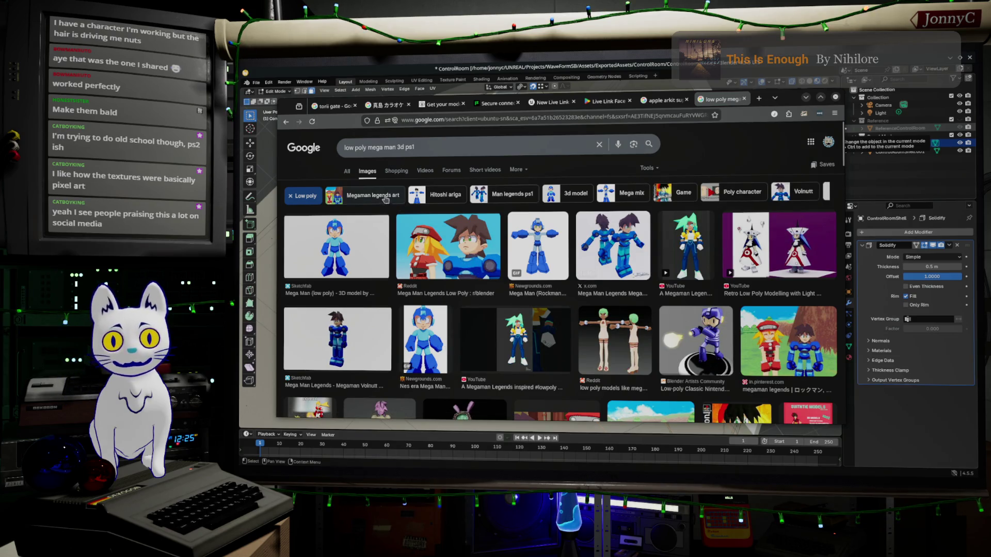
click(363, 197)
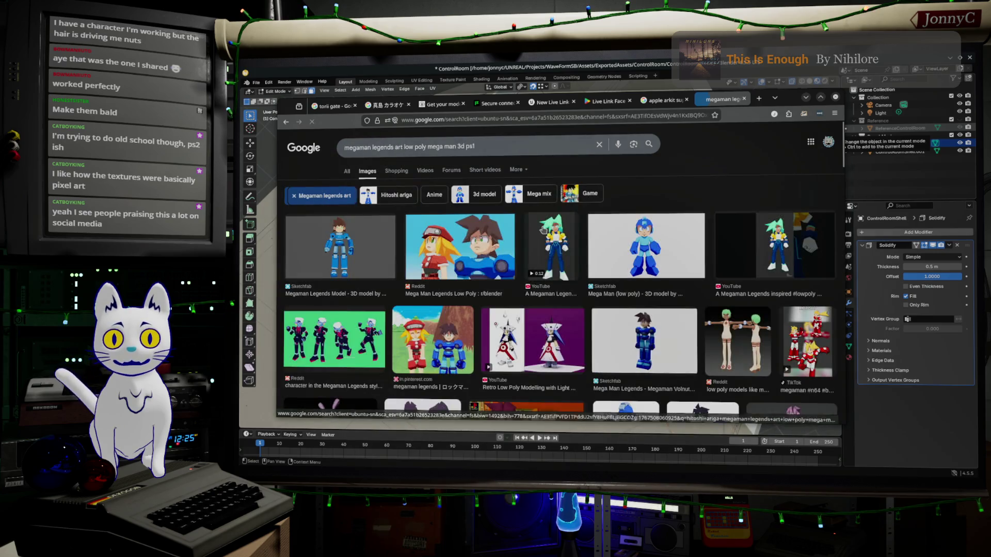
scroll(544, 230, down, 6)
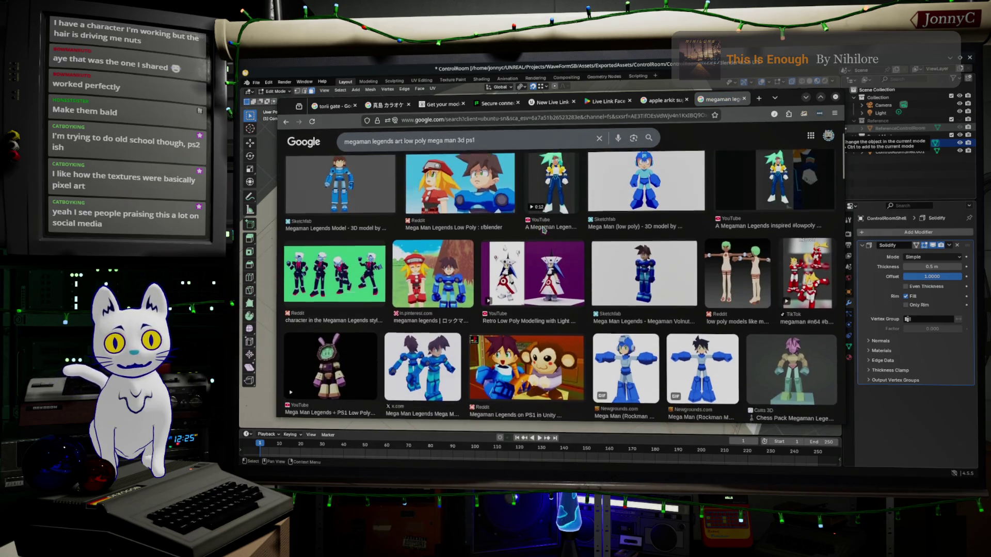
scroll(541, 230, down, 5)
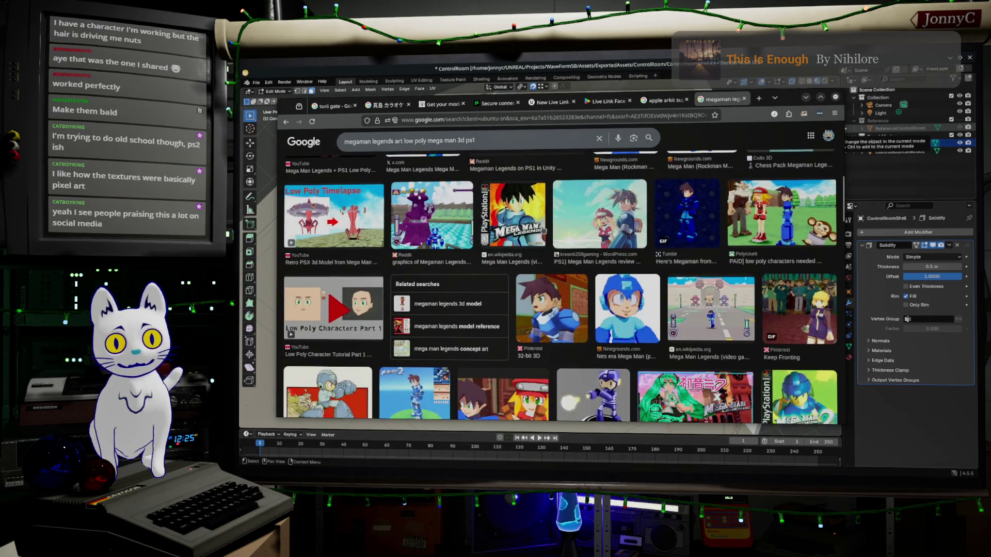
scroll(543, 231, down, 4)
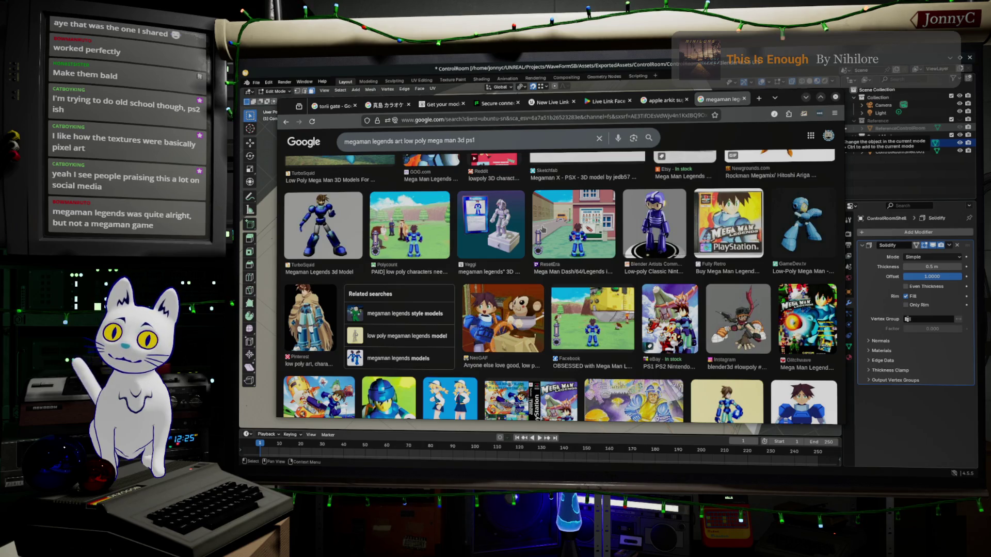
scroll(543, 230, up, 10)
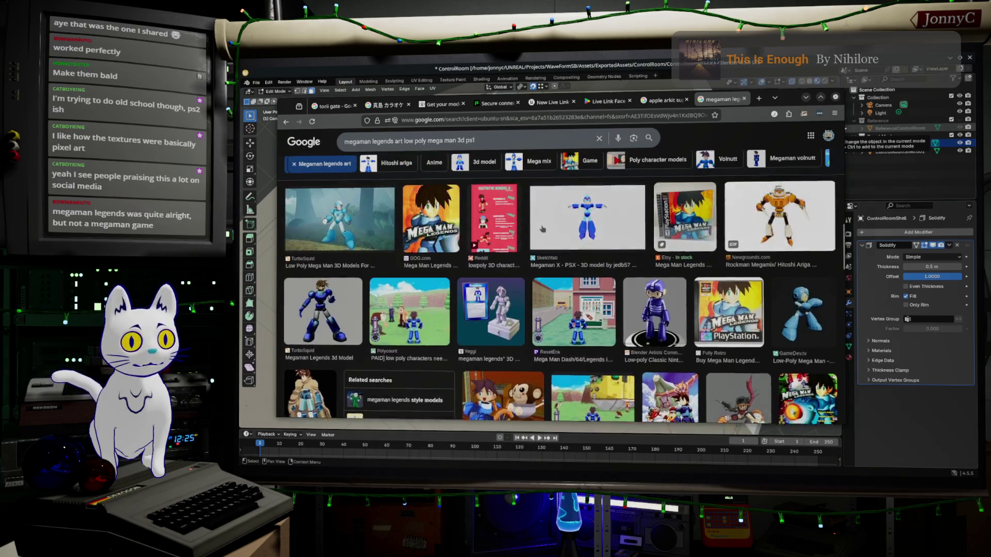
click(806, 97)
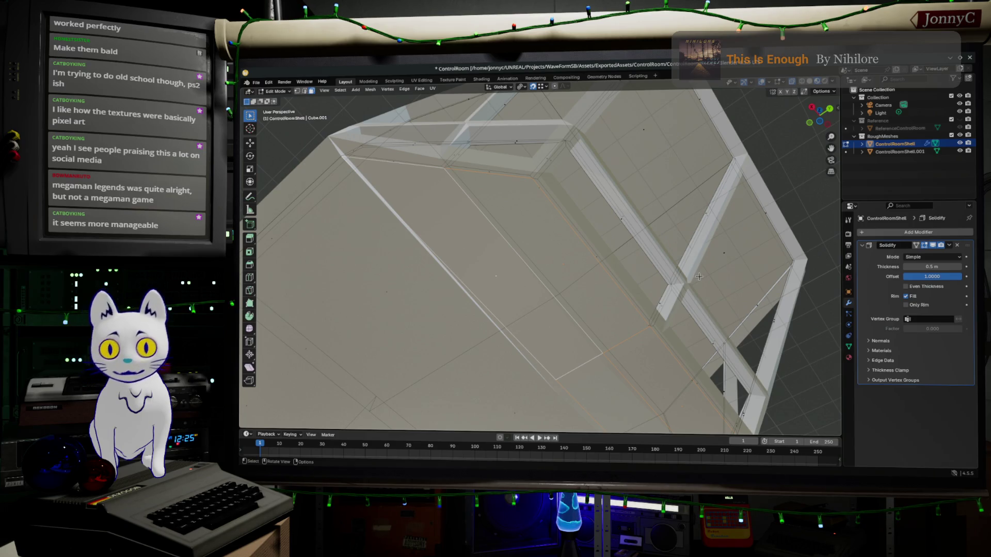
key(alt+Tab)
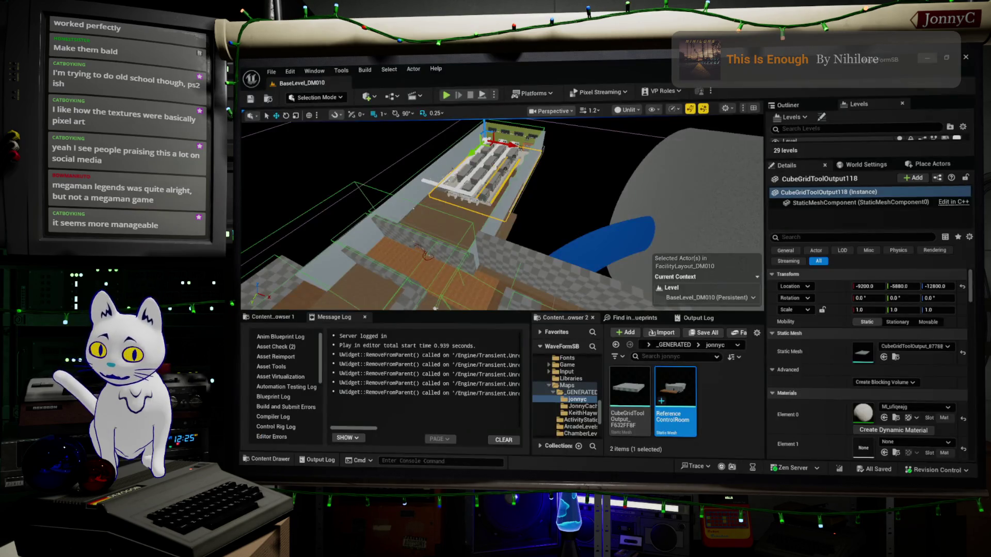
Step: Fly the viewport camera into the building interior and play the BaseLevel_DM010 level
right_drag(588, 203, 498, 231)
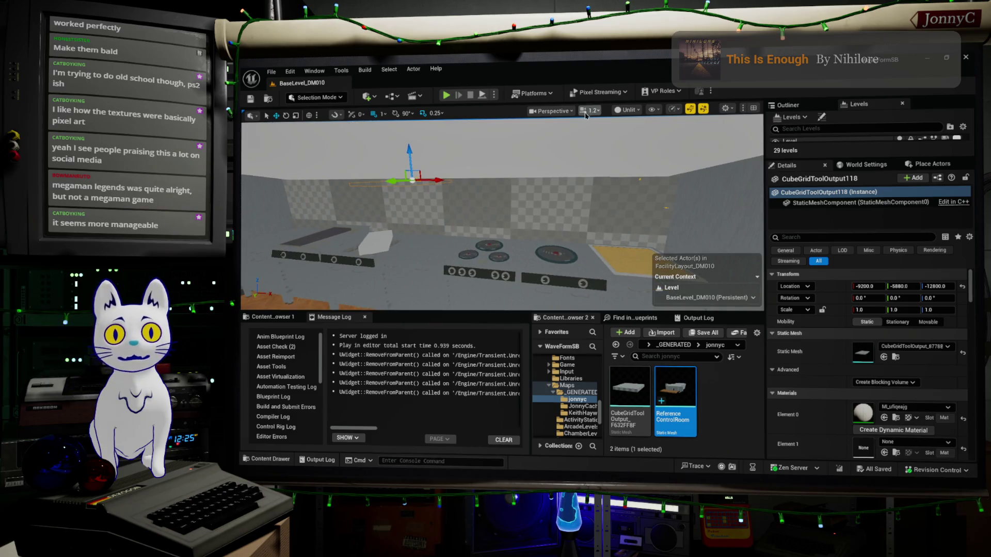
click(614, 111)
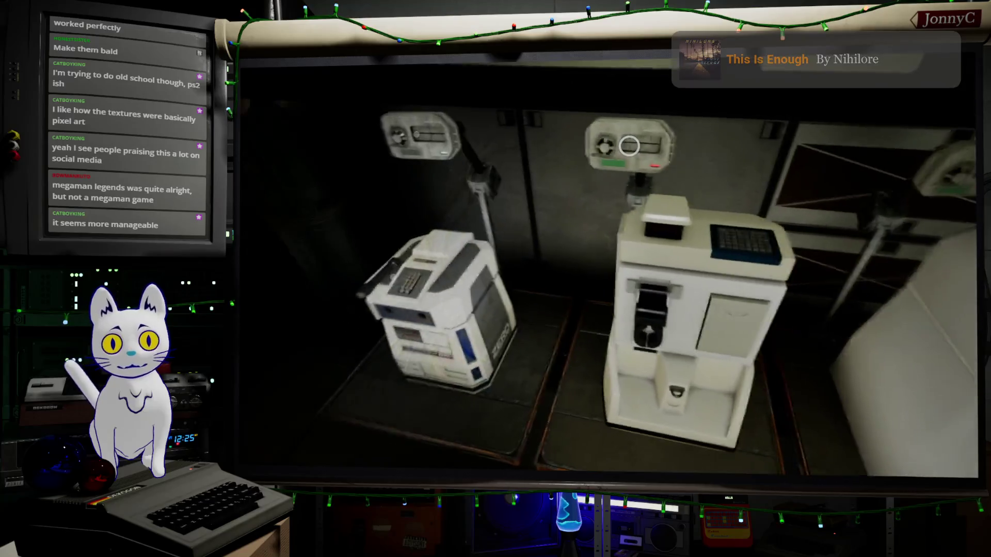
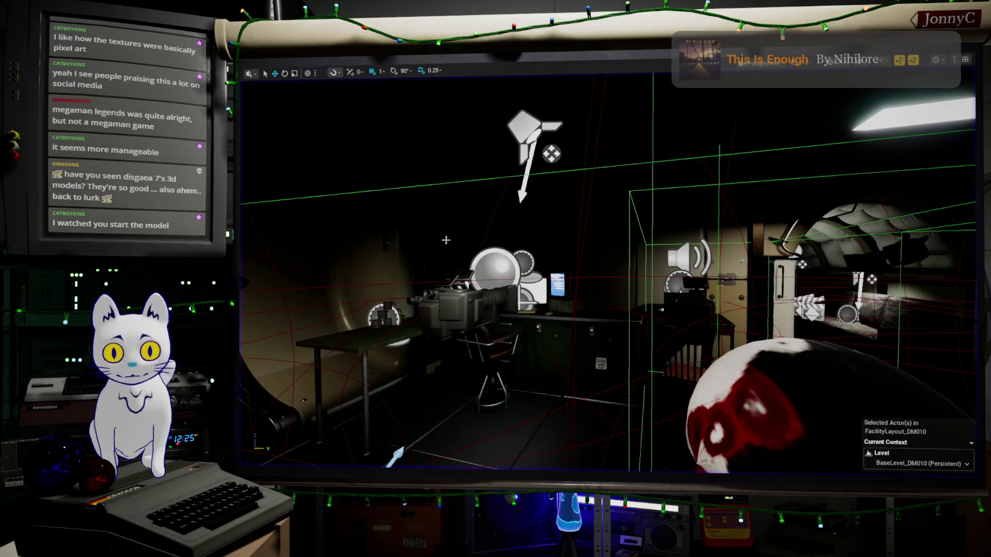
Step: Look over the reference image search, previewing the Polycount low poly characters image
right_drag(457, 237, 413, 241)
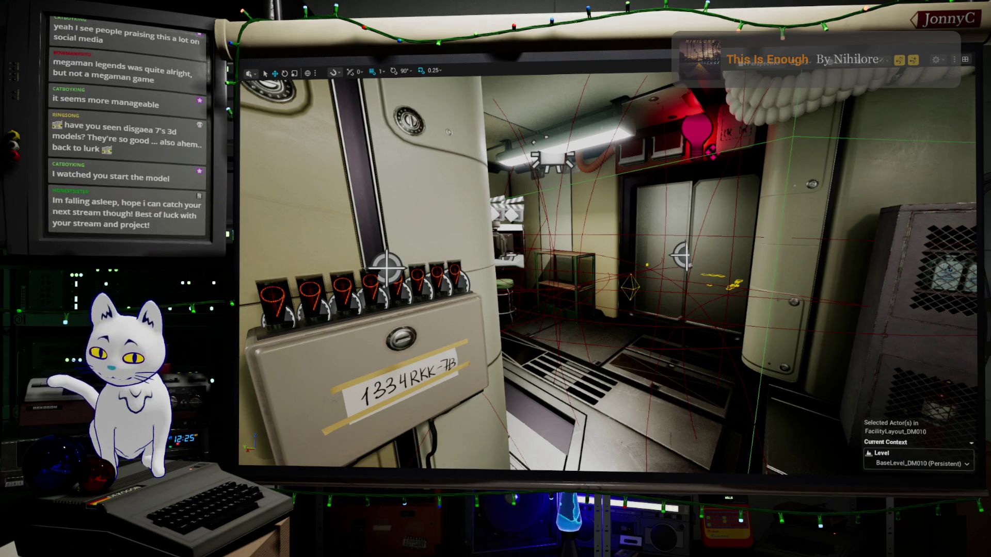
key(alt+Tab)
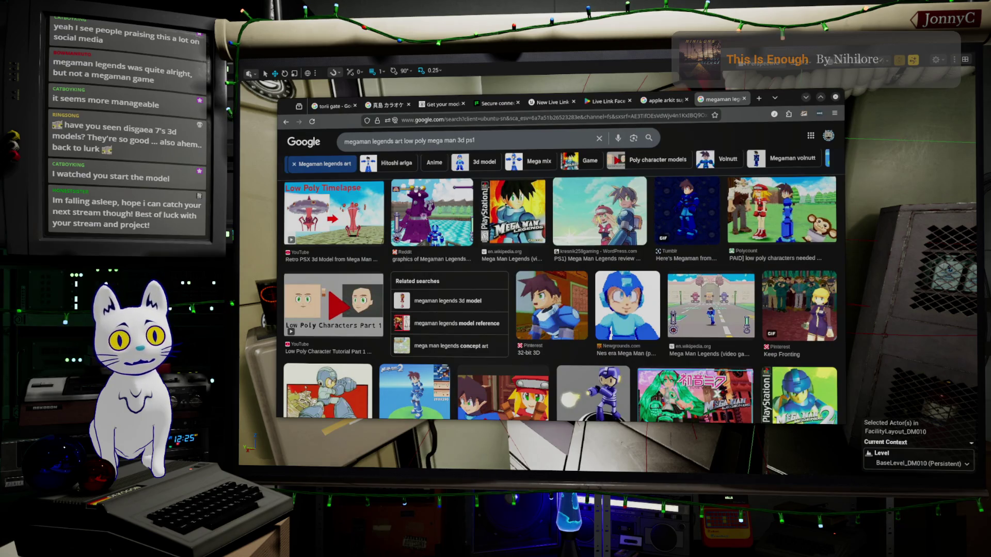
click(570, 135)
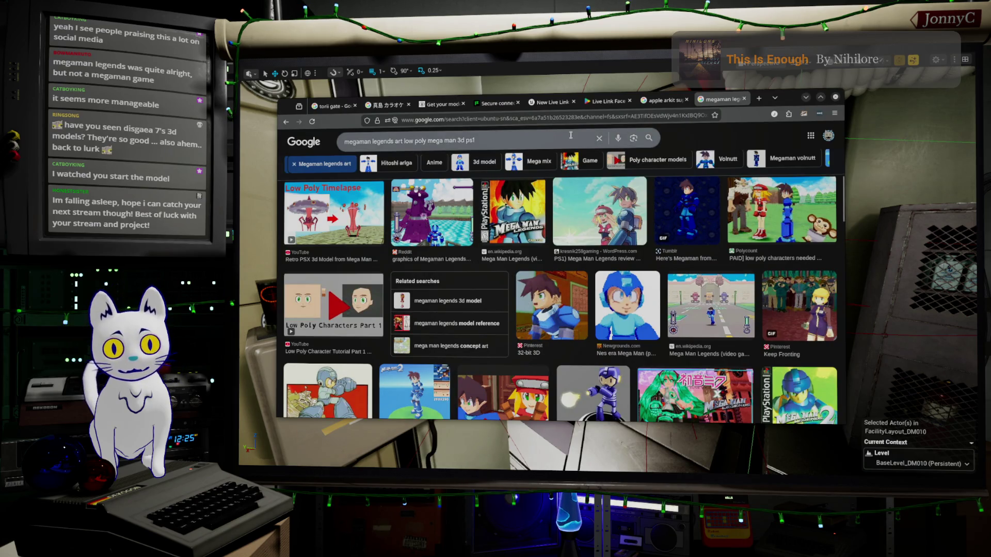
key(ctrl+shift+Left)
key(ctrl+a)
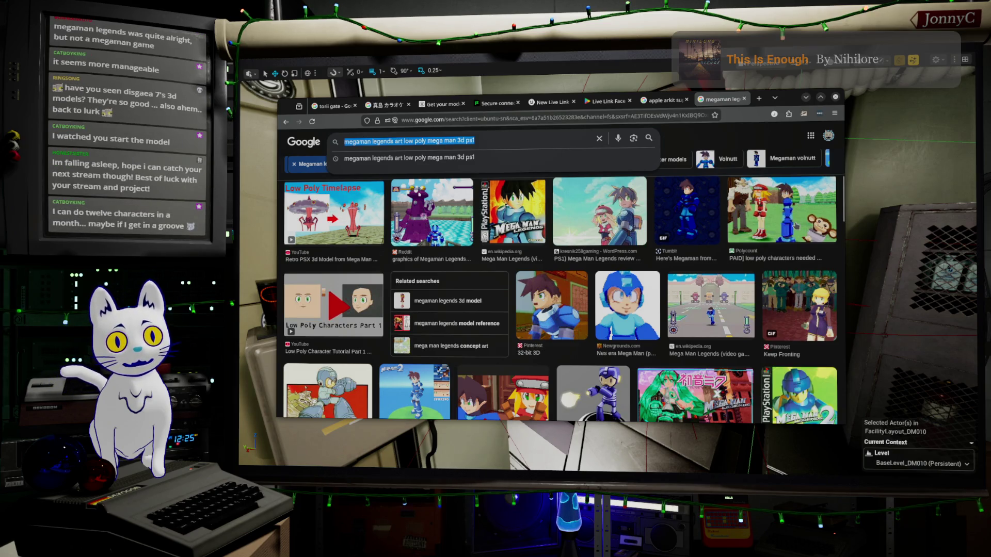
click(772, 228)
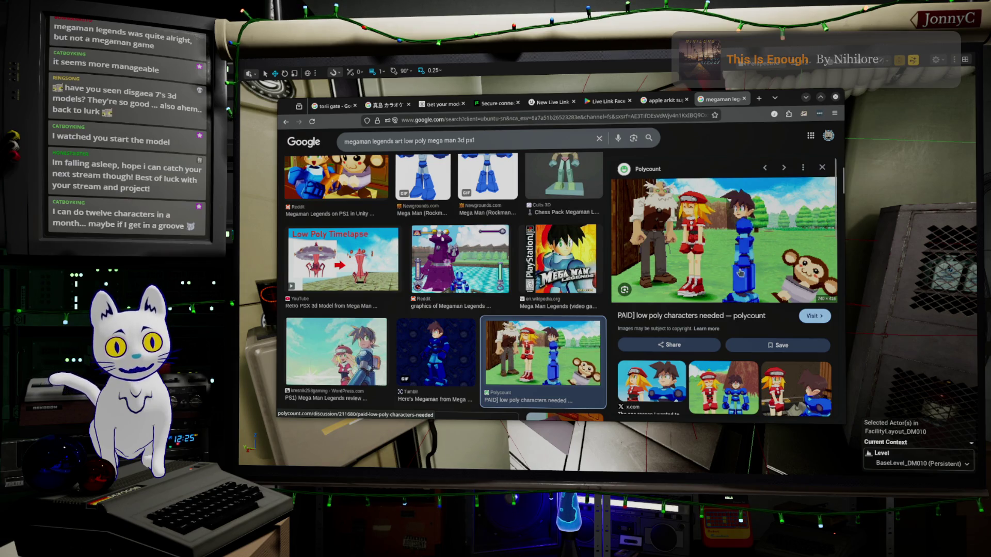
scroll(741, 274, down, 1)
scroll(741, 273, up, 1)
scroll(491, 274, down, 1)
scroll(491, 274, down, 5)
scroll(491, 274, up, 4)
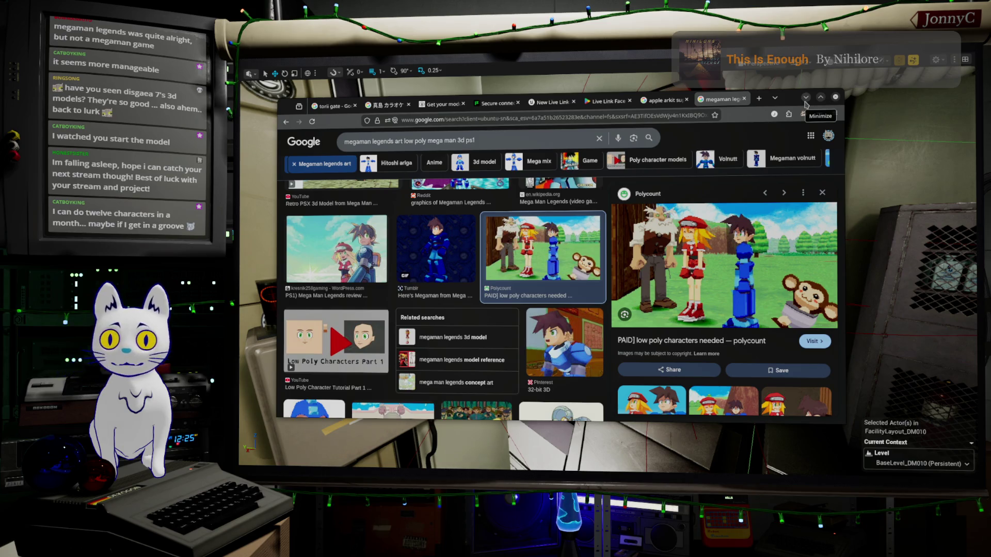
click(806, 98)
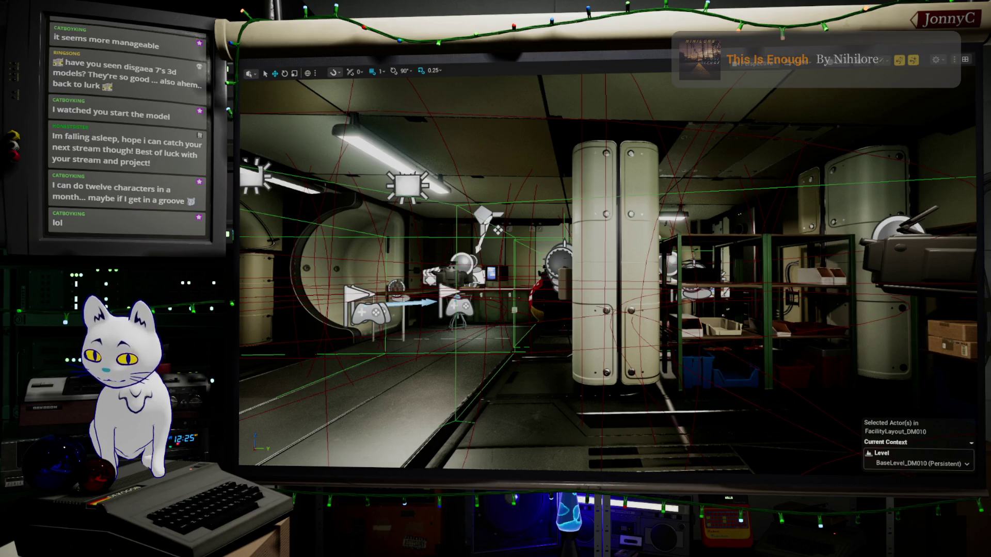
Step: Inset the selected wall face by 0.1 m and delete its inner face to open a window
key(alt+Tab)
key(alt+Tab)
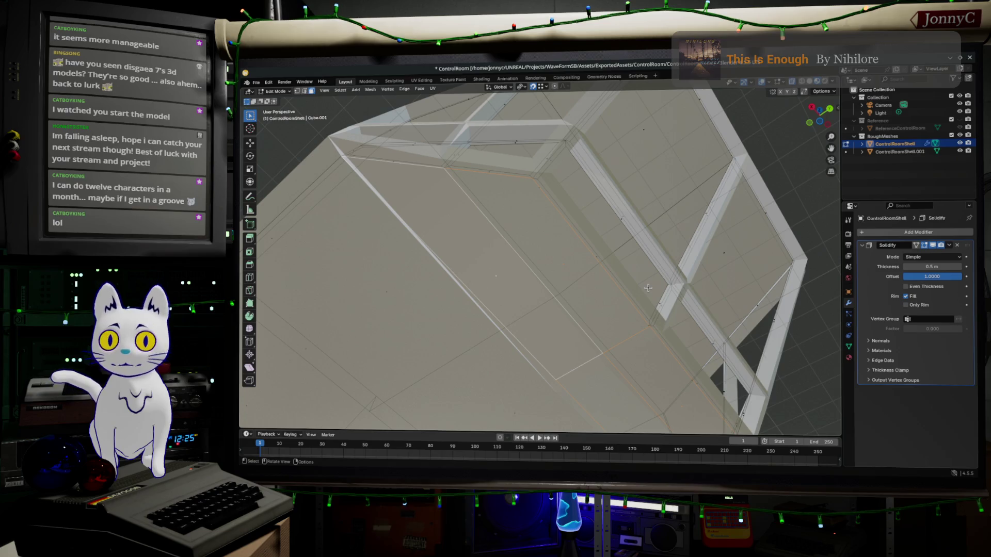
key(i)
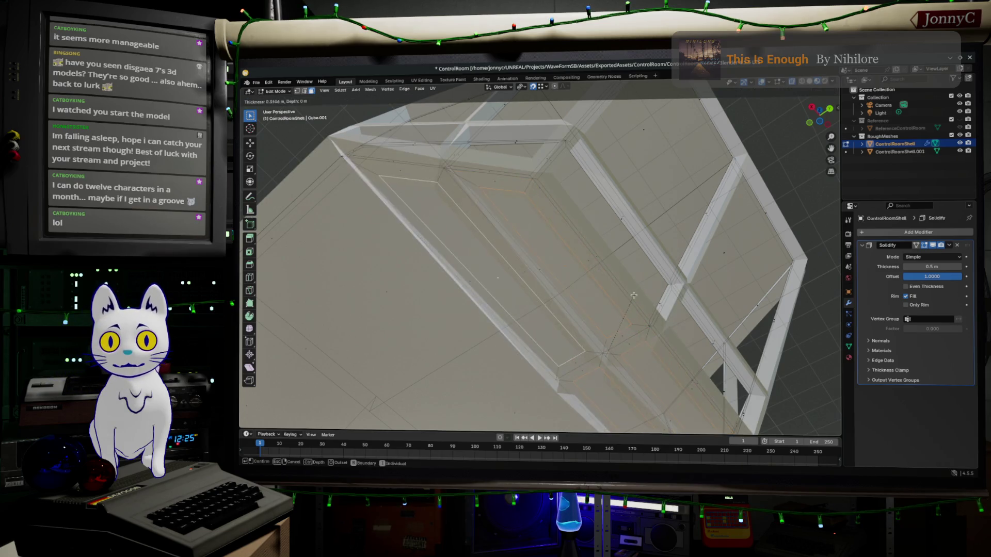
click(361, 431)
click(320, 379)
text(0.1)
key(Return)
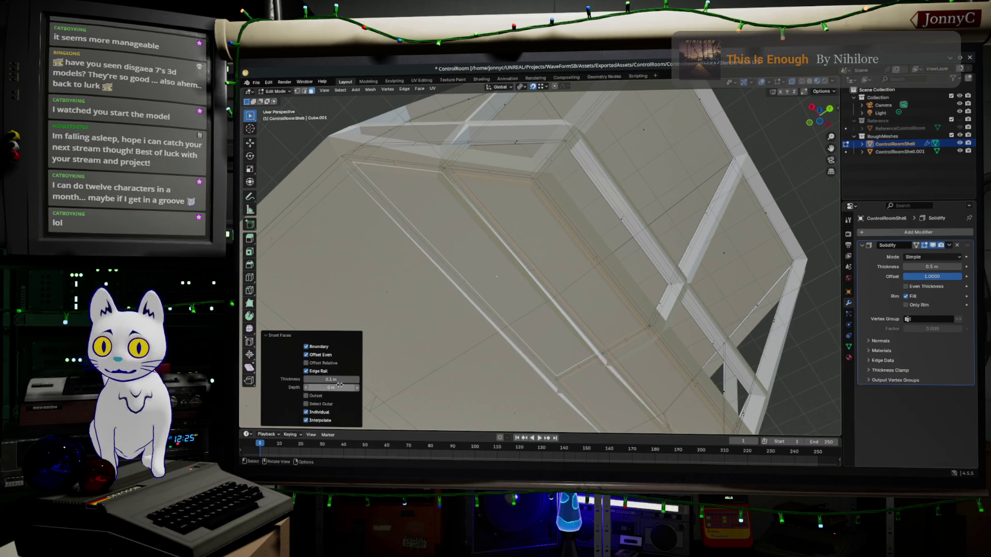
right_click(603, 269)
key(Escape)
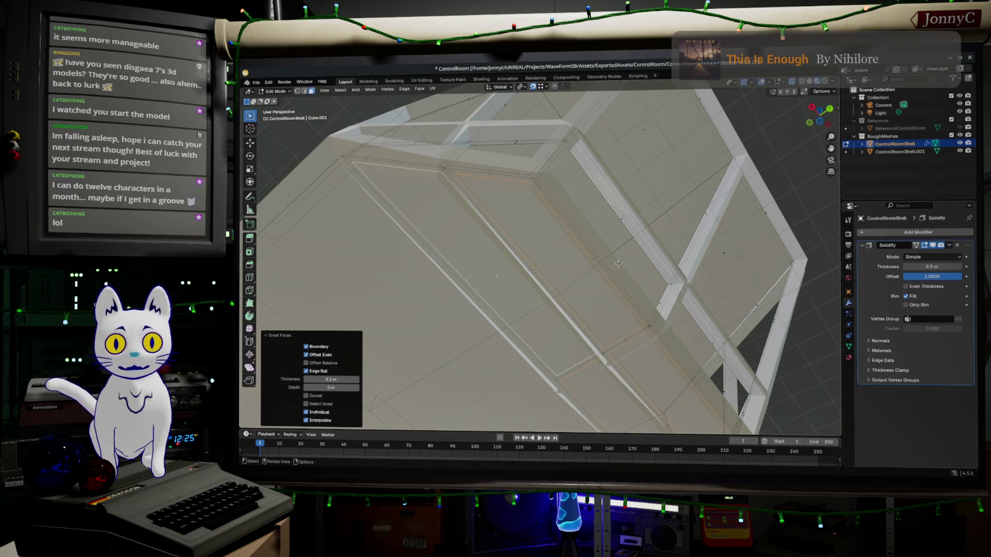
key(x)
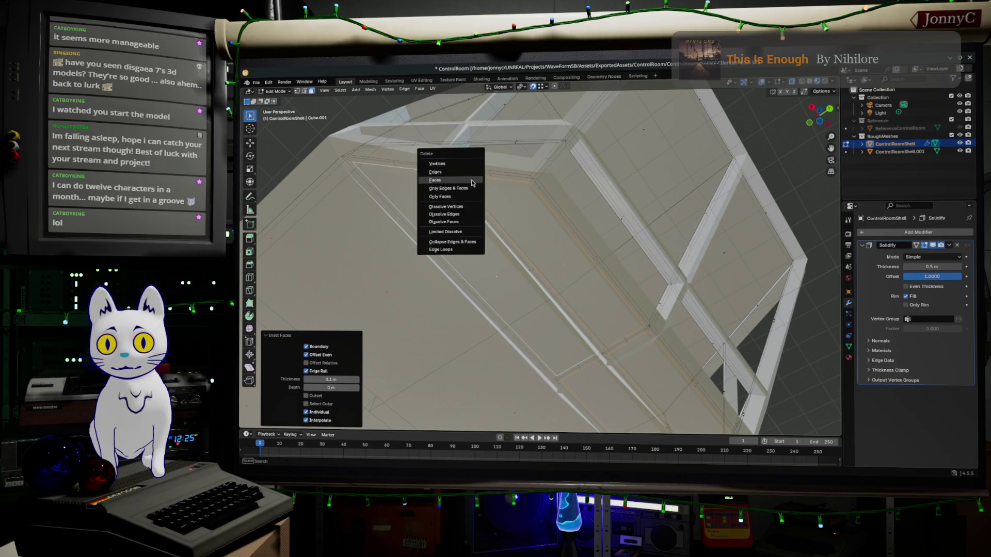
click(472, 181)
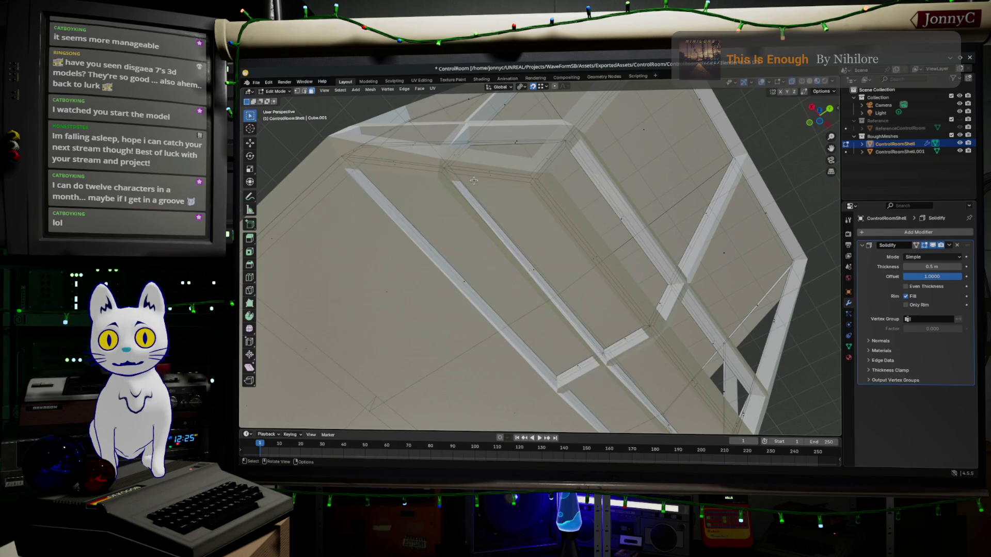
Step: Apply Shade Auto Smooth to the ControlRoomShell in Object Mode and orbit to inspect it
key(Tab)
key(Tab)
key(Tab)
right_click(658, 315)
click(657, 314)
mouse_move(661, 312)
middle_down()
mouse_move(770, 292)
mouse_move(524, 308)
mouse_move(704, 343)
mouse_move(777, 341)
mouse_move(764, 335)
mouse_move(769, 343)
mouse_move(750, 282)
mouse_move(731, 303)
mouse_move(712, 298)
mouse_move(685, 335)
mouse_move(714, 308)
middle_up()
scroll(714, 308, down, 2)
mouse_move(641, 348)
middle_down()
mouse_move(725, 268)
mouse_move(681, 283)
mouse_move(628, 274)
mouse_move(723, 303)
mouse_move(425, 395)
mouse_move(332, 377)
mouse_move(433, 401)
mouse_move(354, 343)
mouse_move(664, 161)
mouse_move(621, 307)
middle_up()
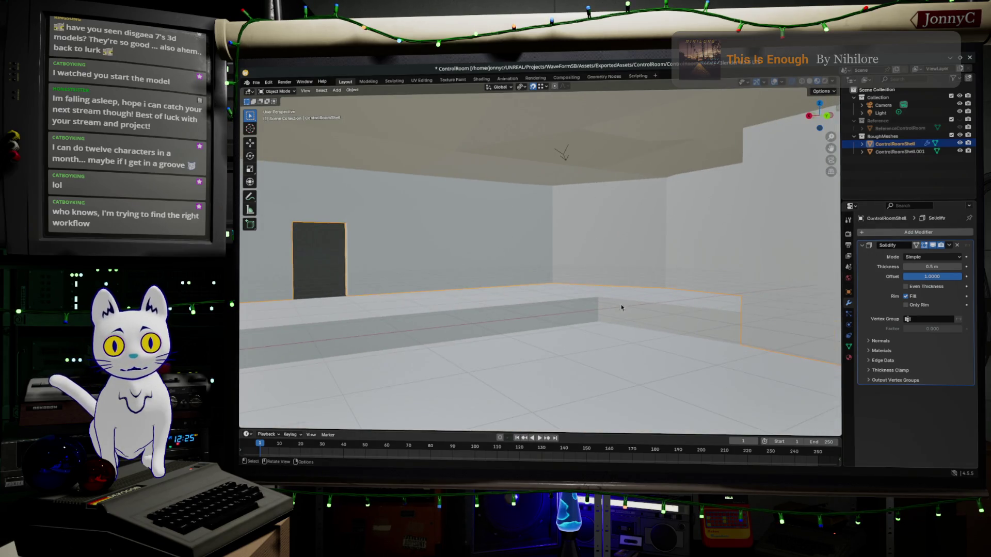
Step: Delete the room shell's back-wall face in Edit Mode to leave an opening
key(Tab)
click(619, 257)
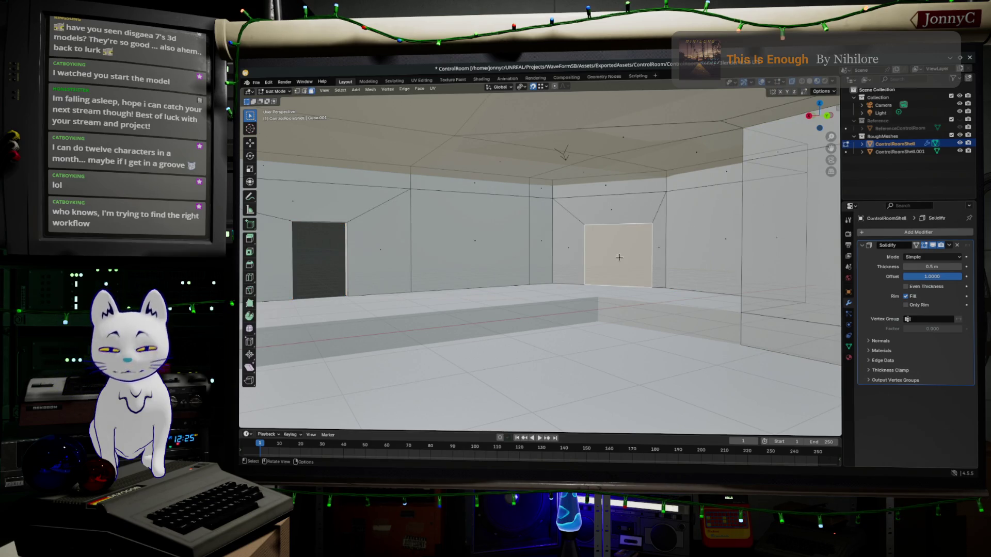
key(x)
click(625, 261)
middle_drag(654, 274, 607, 371)
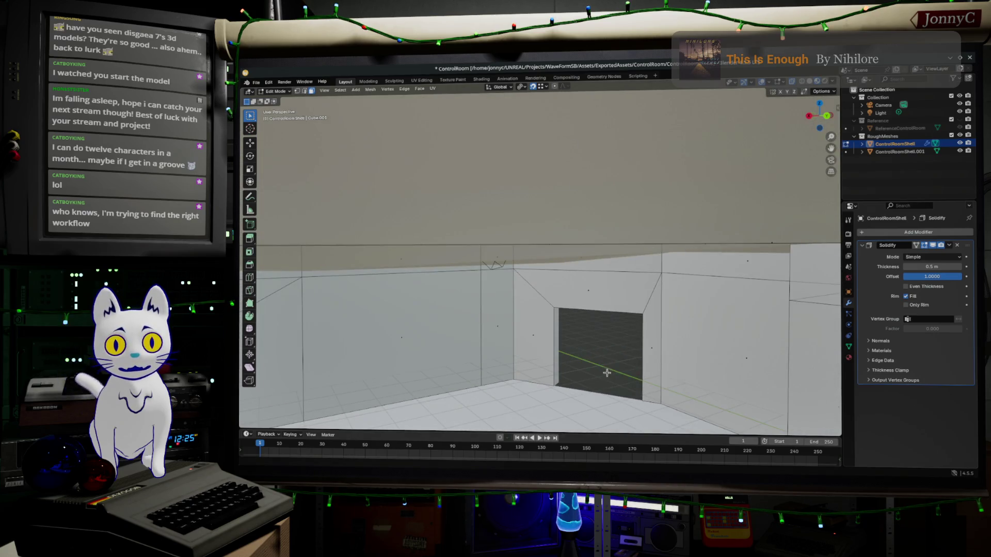
Step: Switch to edge select, then bring the reference image browser back up
shift+click(304, 91)
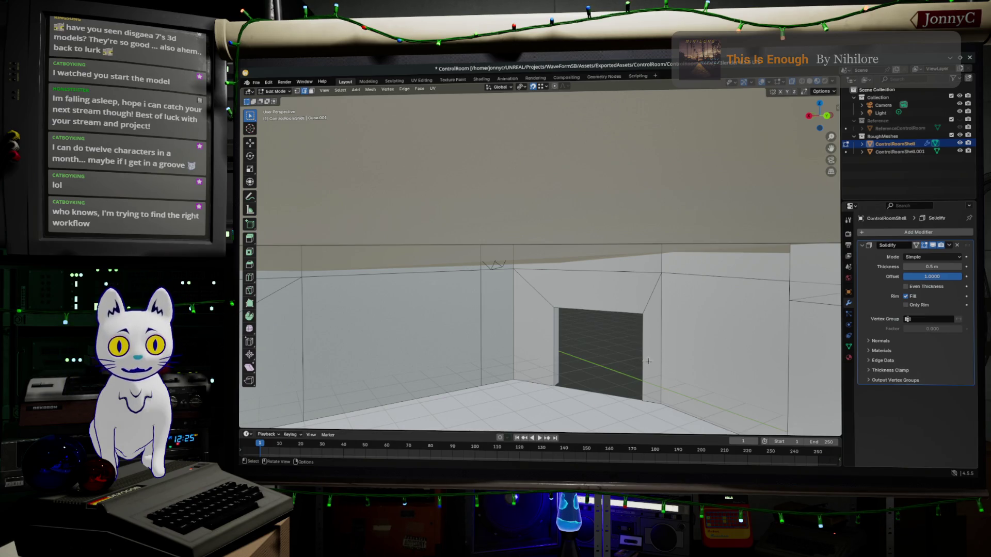
right_click(618, 370)
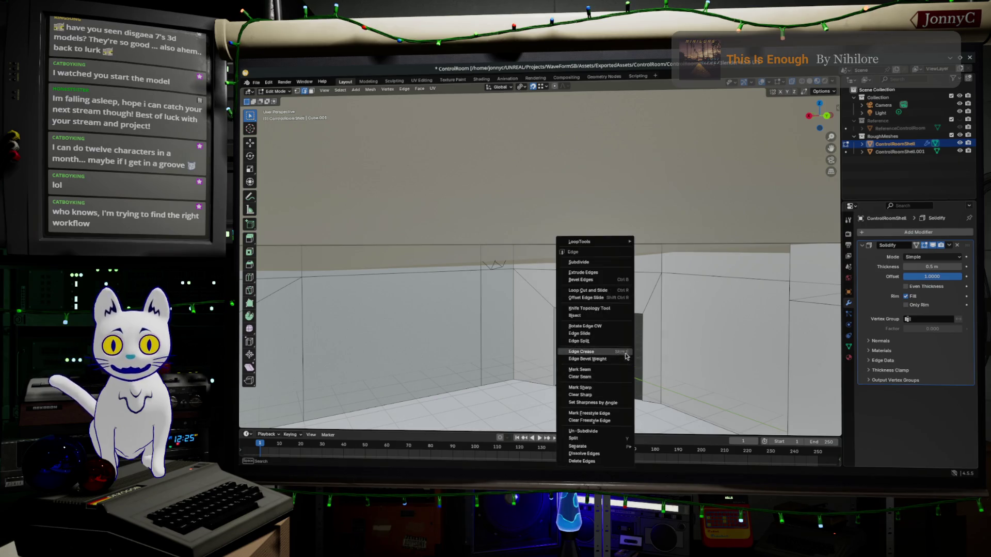
middle_drag(619, 370, 681, 408)
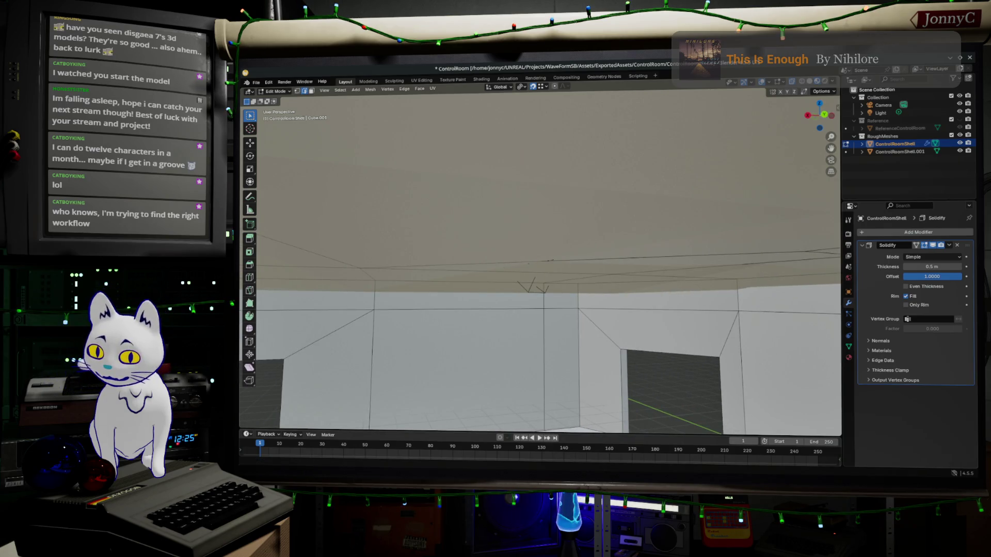
key(alt+Tab)
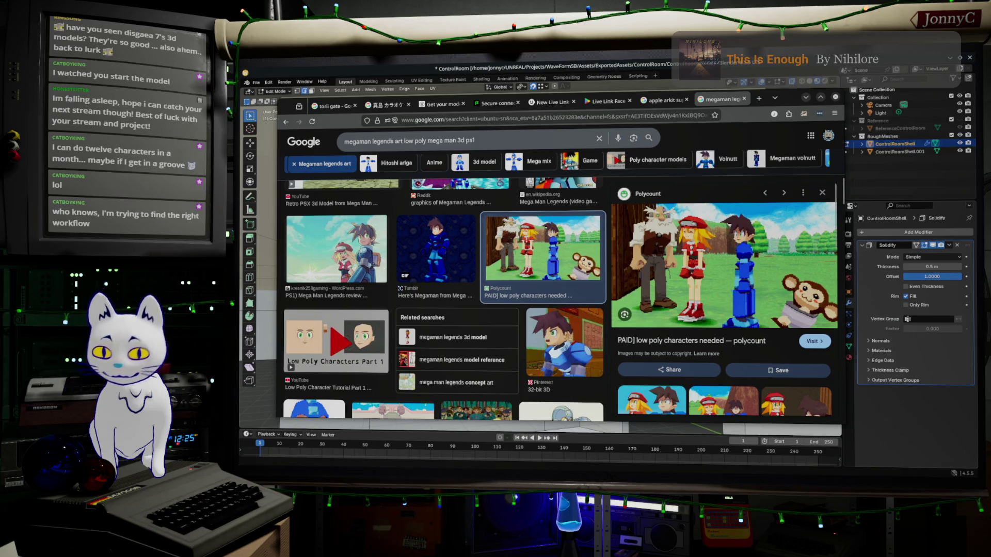
Step: Fly through the facility level past the camera rig, framing the diner sign and stoves
key(alt+Tab)
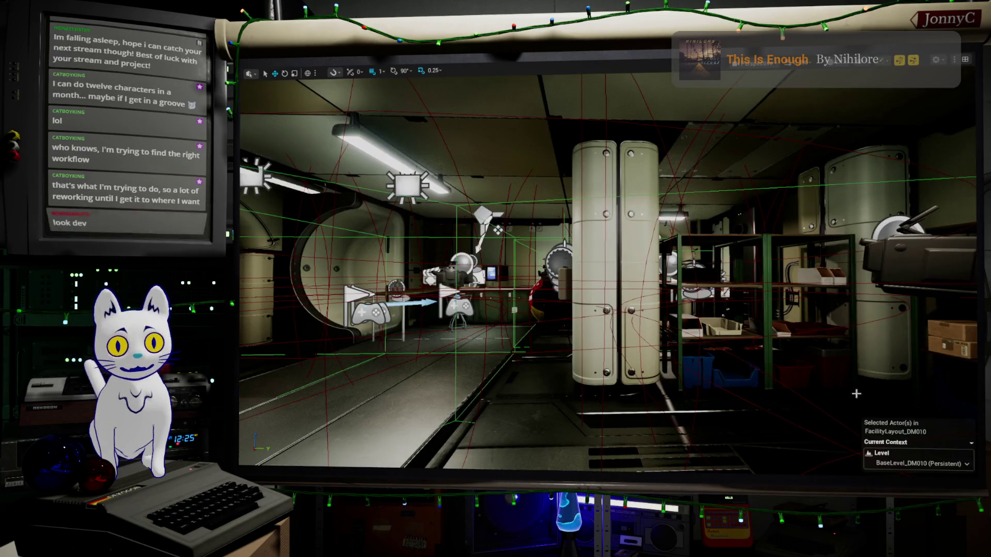
mouse_move(645, 331)
right_down()
mouse_move(686, 335)
mouse_move(645, 331)
right_up()
right_drag(609, 268, 593, 271)
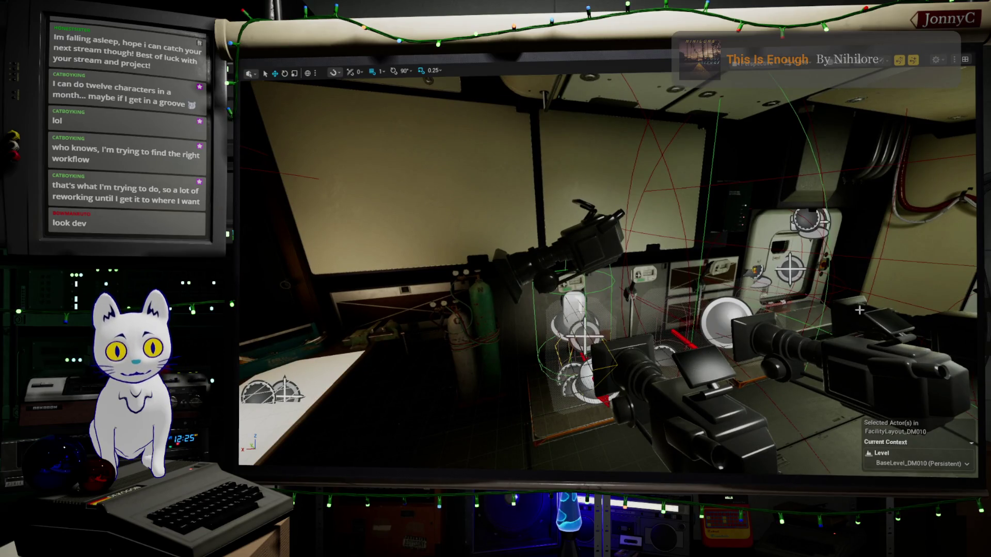
right_drag(859, 310, 973, 473)
key(f)
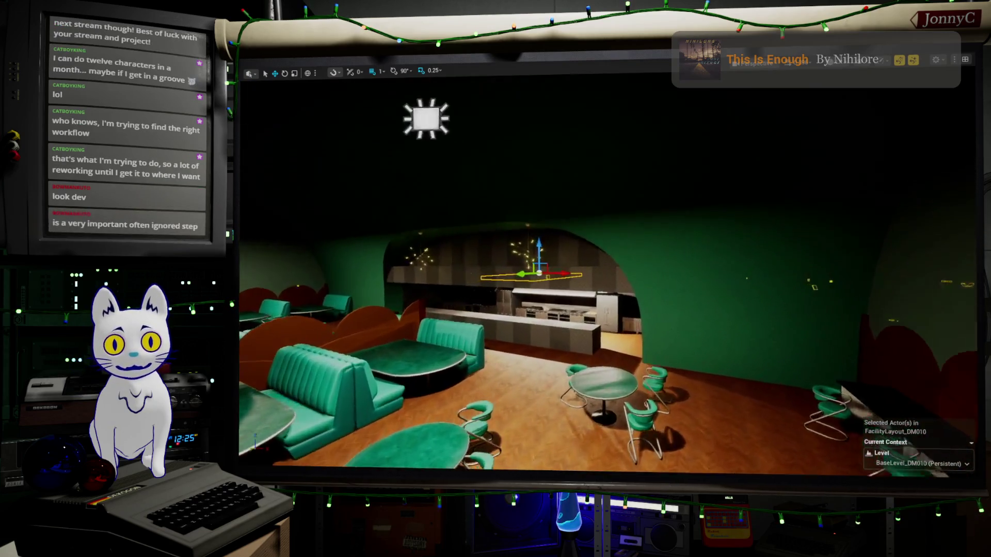
mouse_move(609, 279)
right_down()
mouse_move(645, 282)
mouse_move(562, 281)
mouse_move(583, 281)
right_up()
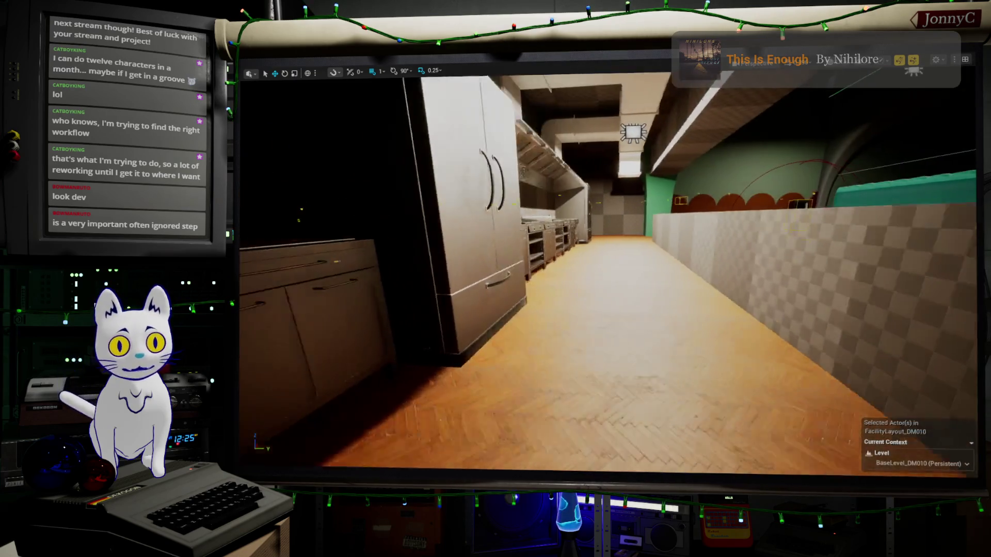
mouse_move(583, 282)
right_down()
mouse_move(522, 281)
mouse_move(659, 279)
mouse_move(632, 279)
mouse_move(642, 279)
right_up()
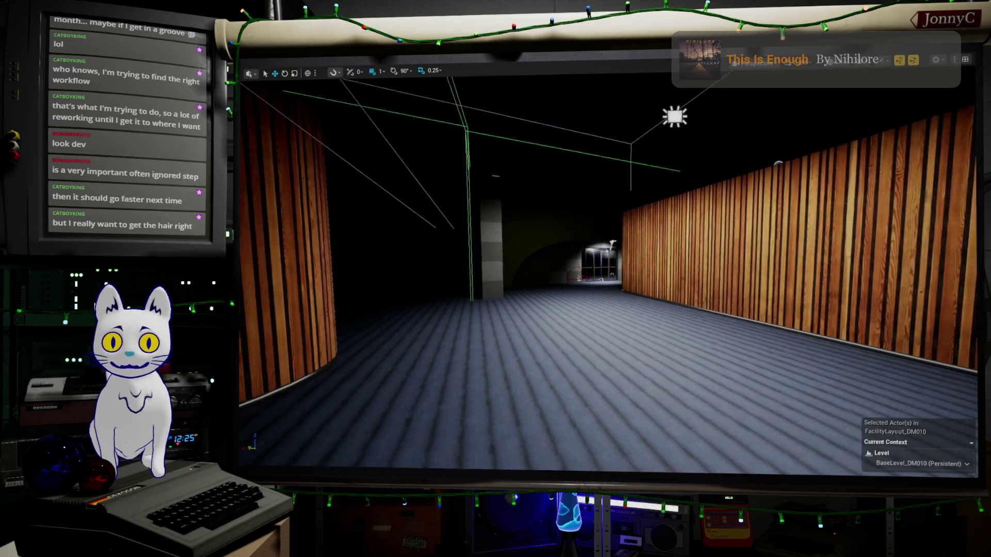
Step: Fly down the corridor to frame CubeGridToolOutput118, then exit the maximized viewport with F11
right_drag(643, 279, 638, 273)
key(f)
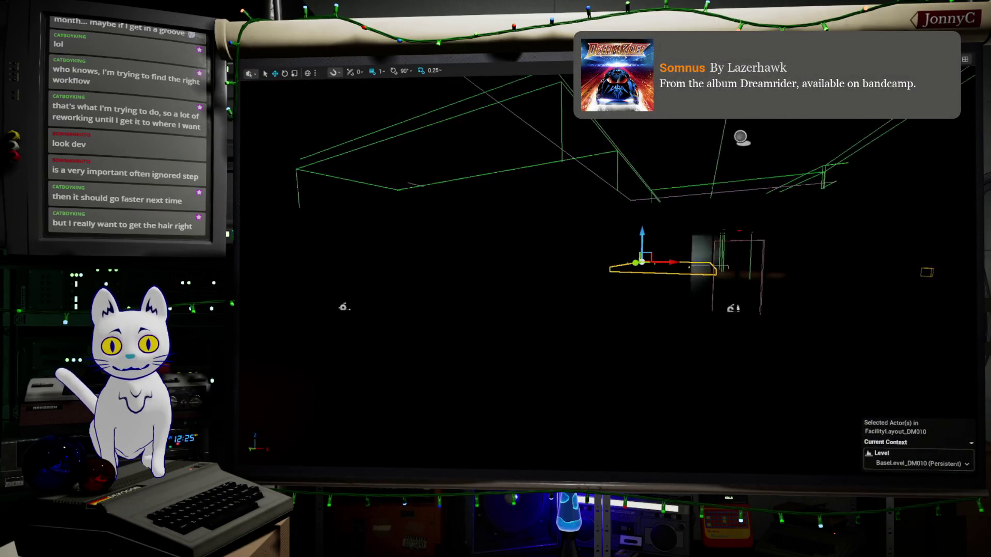
right_drag(450, 164, 689, 242)
key(F11)
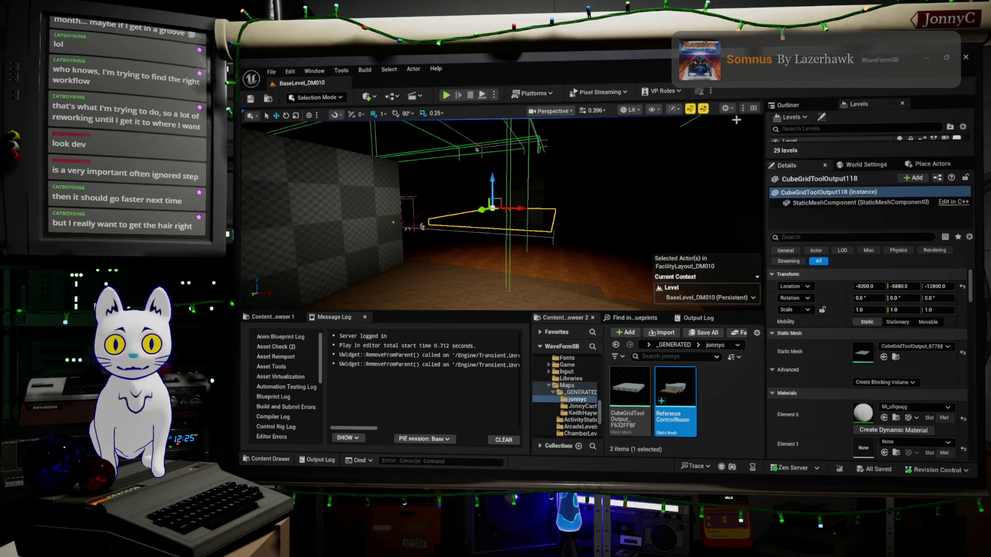
Step: Fly past the checkered wall and magenta structure to the lit room with the glowing dome
mouse_move(563, 198)
right_down()
mouse_move(449, 196)
mouse_move(467, 198)
mouse_move(489, 248)
mouse_move(517, 227)
mouse_move(490, 164)
mouse_move(480, 181)
mouse_move(485, 198)
mouse_move(548, 211)
mouse_move(464, 248)
right_up()
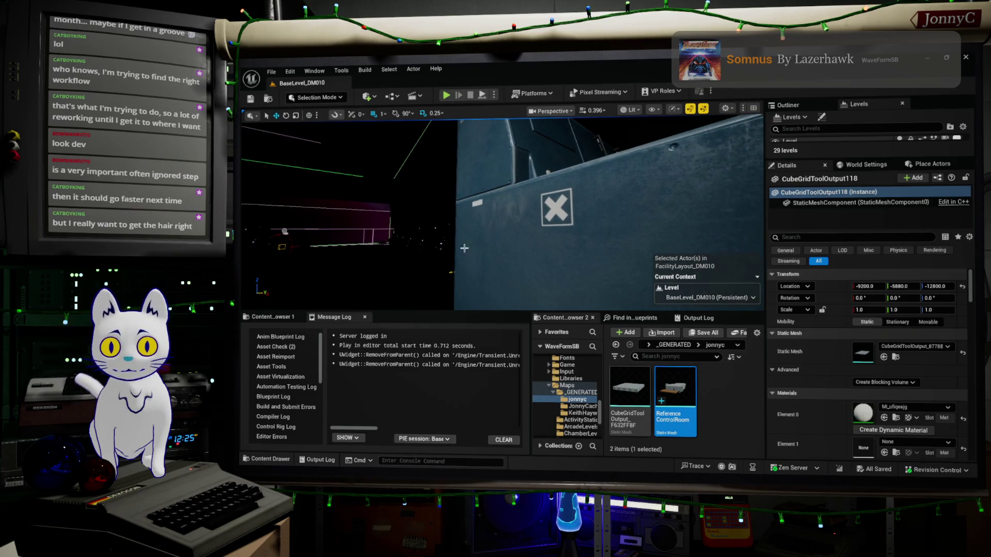
right_drag(620, 236, 621, 236)
right_drag(386, 248, 385, 248)
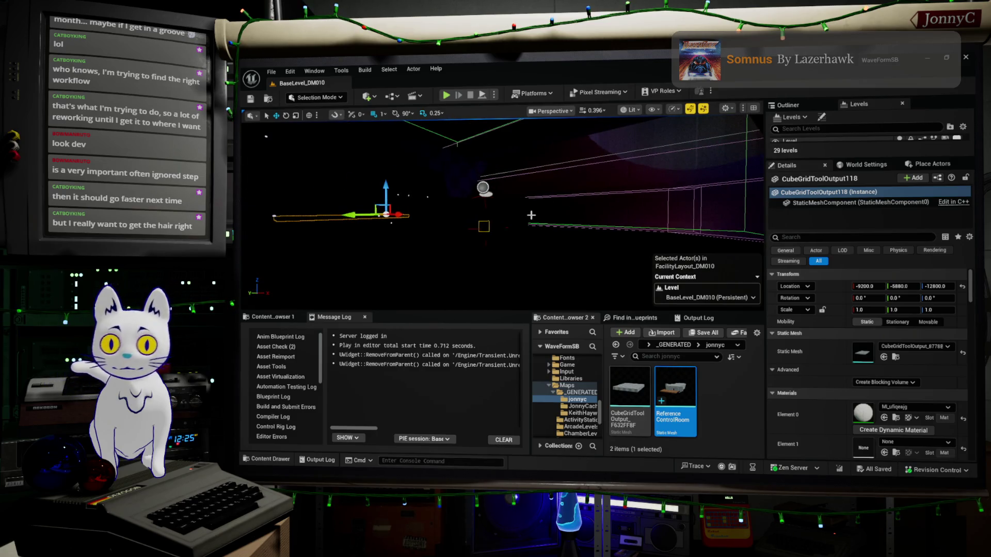
right_drag(543, 208, 543, 209)
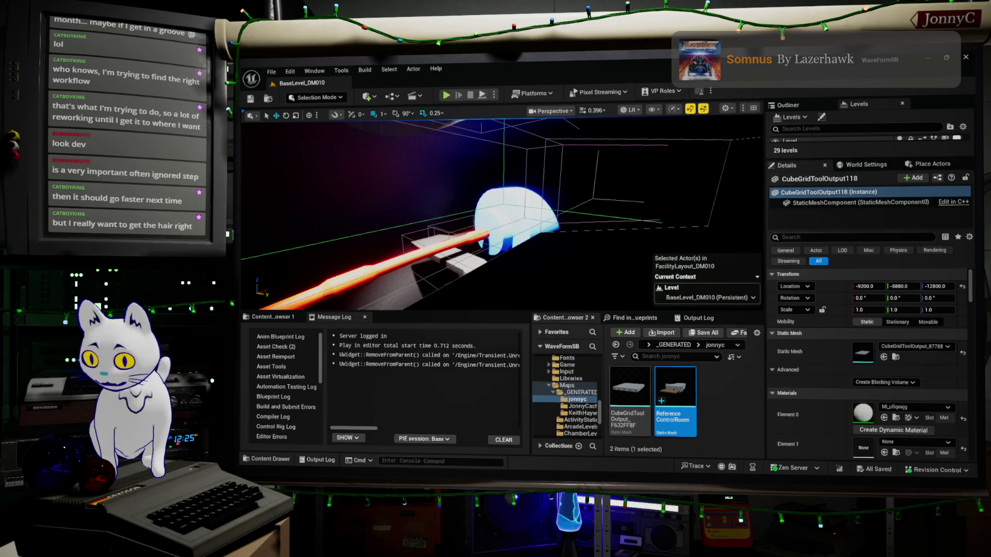
Step: Browse the content browser to the WaveForm > Environment > Mesh folder
scroll(568, 395, up, 3)
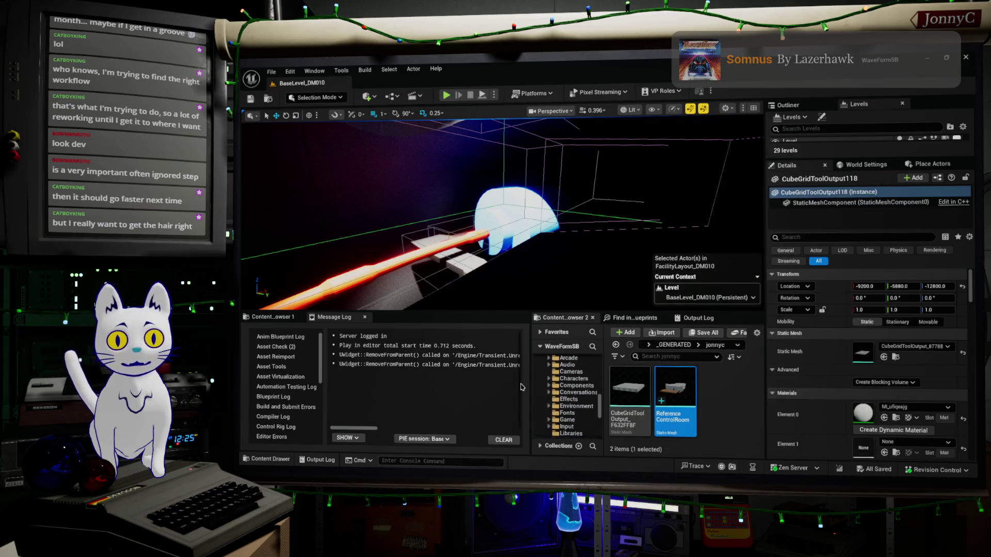
click(272, 317)
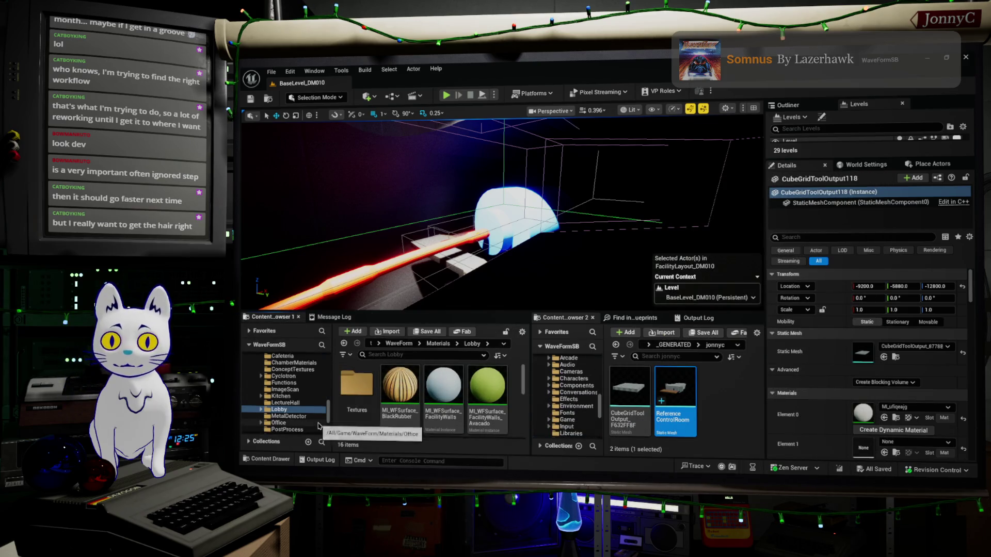
scroll(313, 397, up, 3)
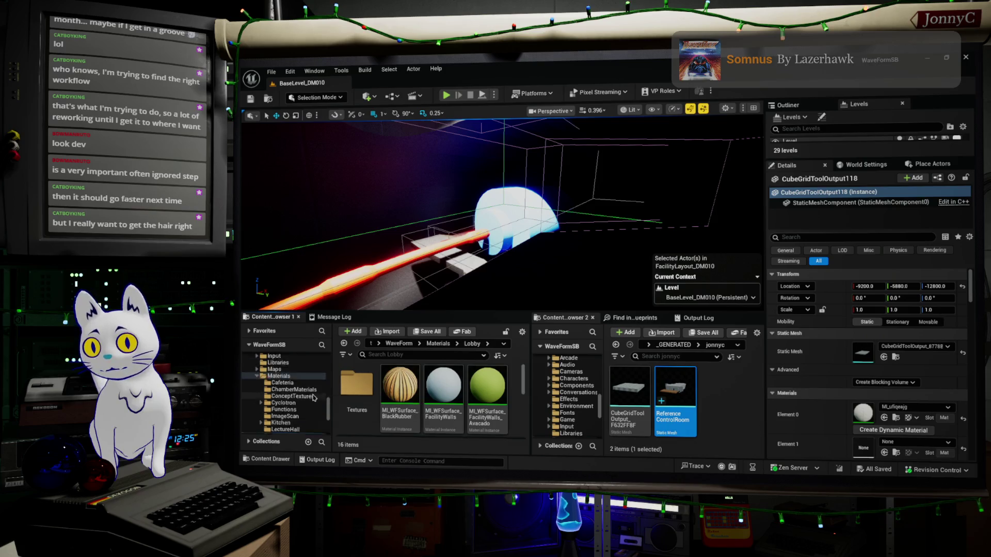
click(313, 403)
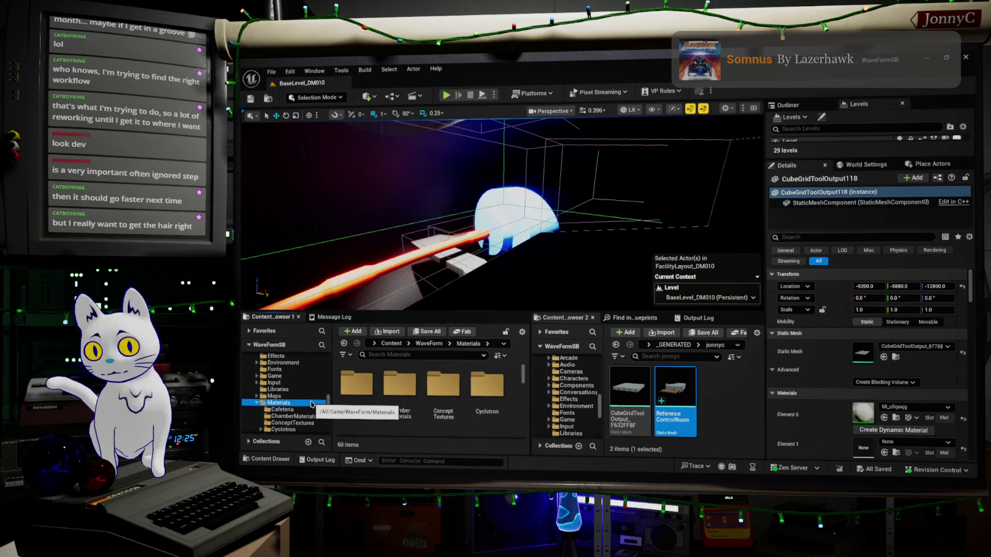
scroll(313, 404, down, 1)
scroll(313, 405, down, 1)
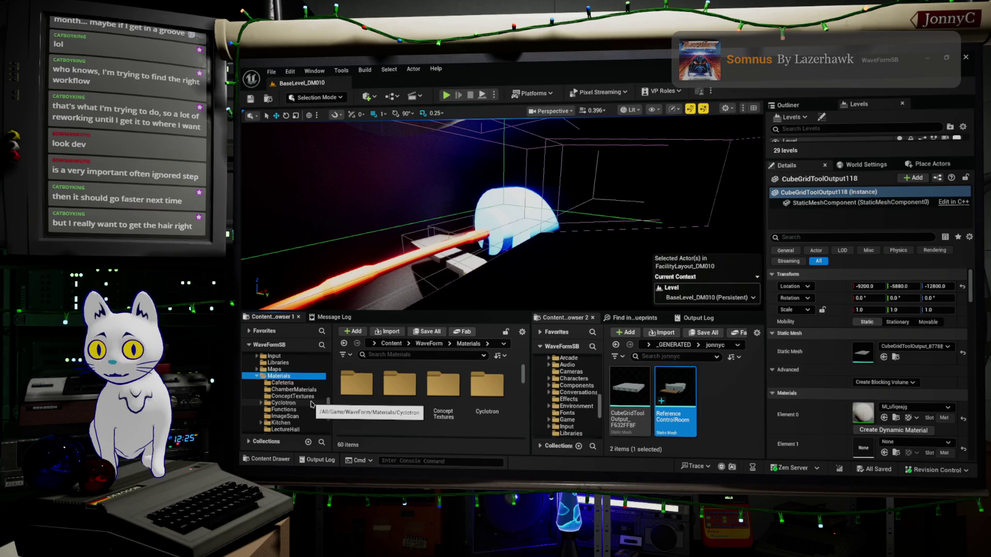
scroll(303, 382, up, 4)
scroll(303, 382, up, 3)
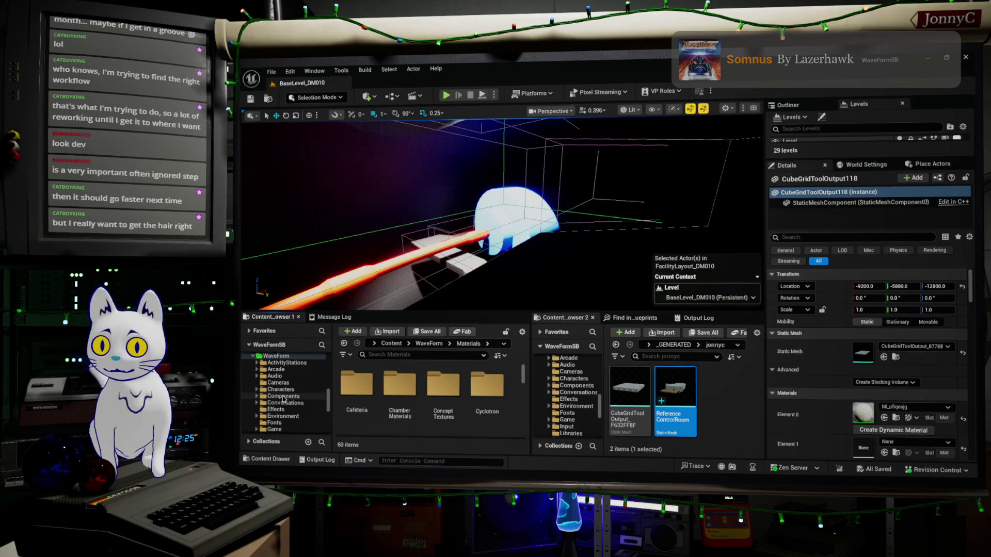
click(283, 396)
click(257, 416)
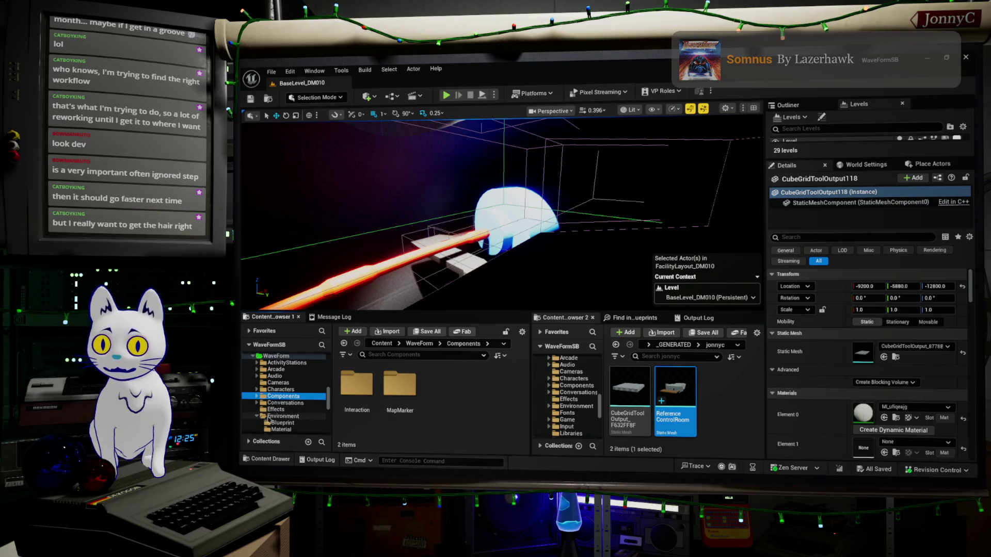
scroll(284, 397, down, 2)
click(278, 396)
scroll(337, 395, down, 5)
scroll(512, 406, up, 2)
Step: Create a new folder named ControlRoom inside Mesh and open it
right_click(516, 398)
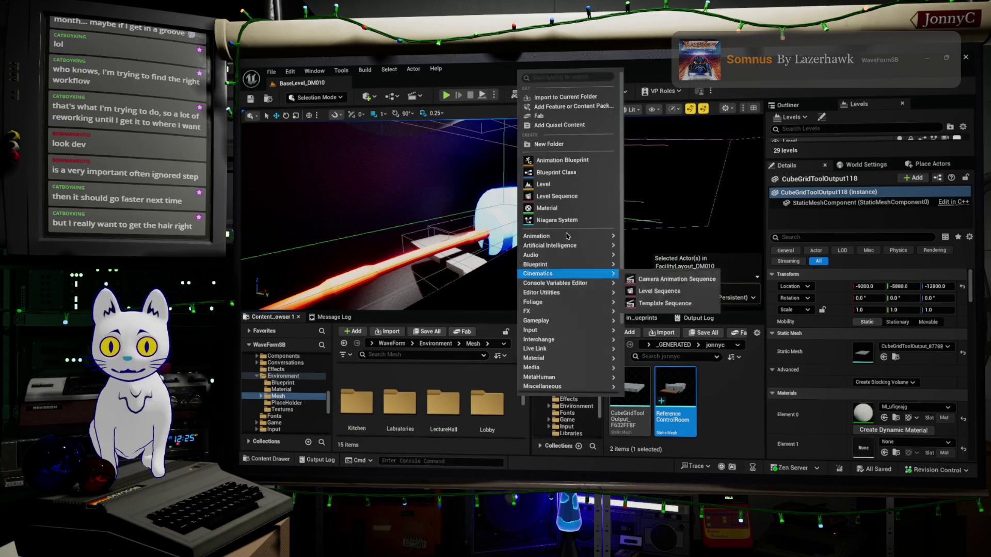
click(548, 144)
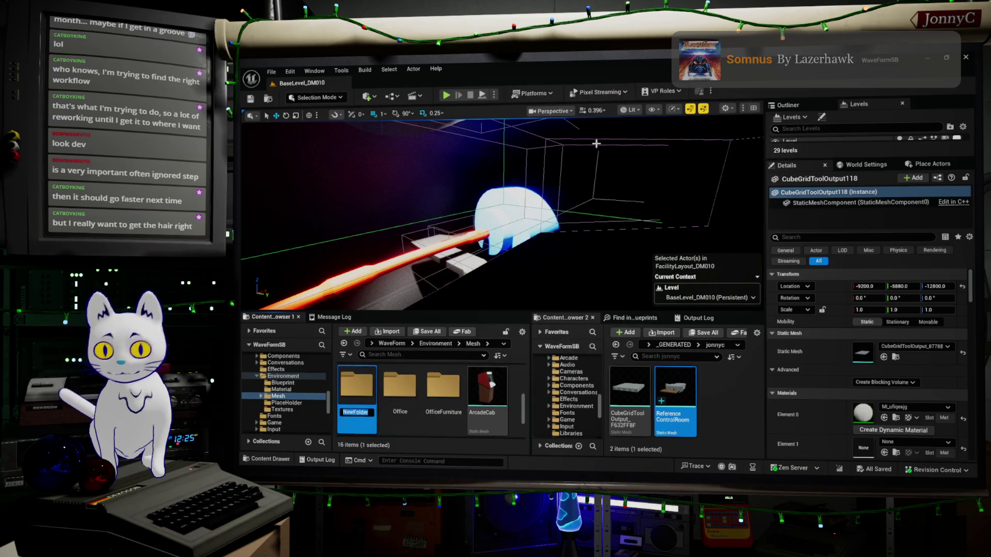
text(ControlRoom)
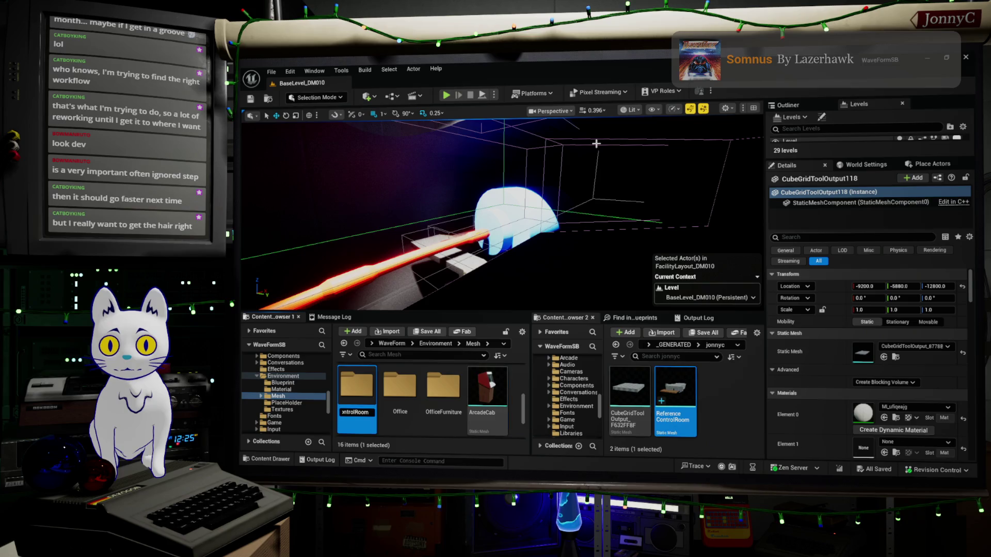
key(Return)
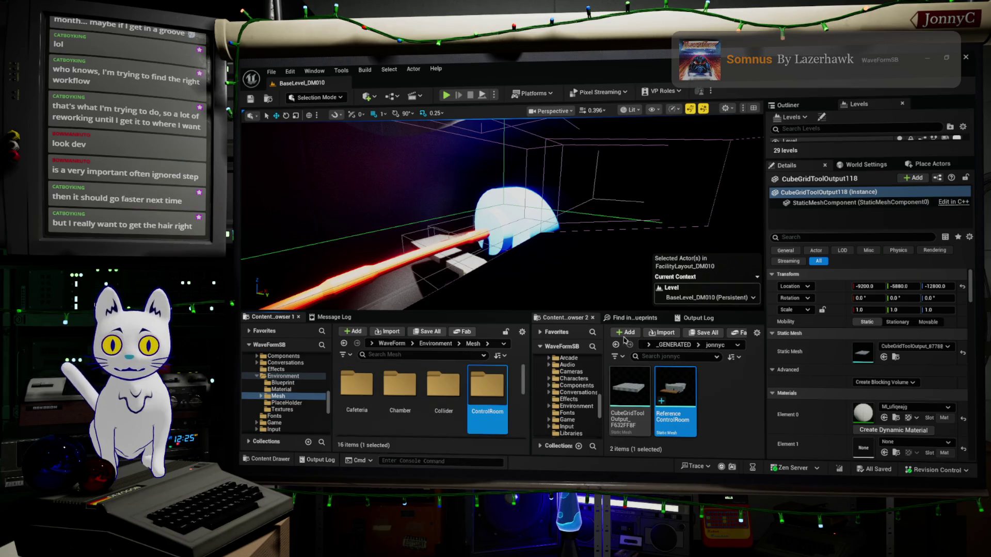
click(494, 412)
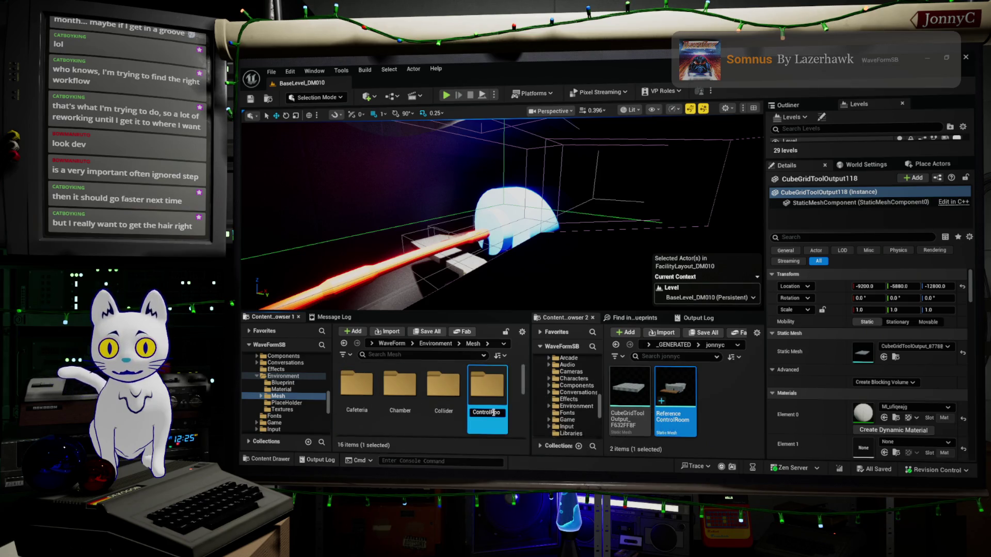
double_click(490, 389)
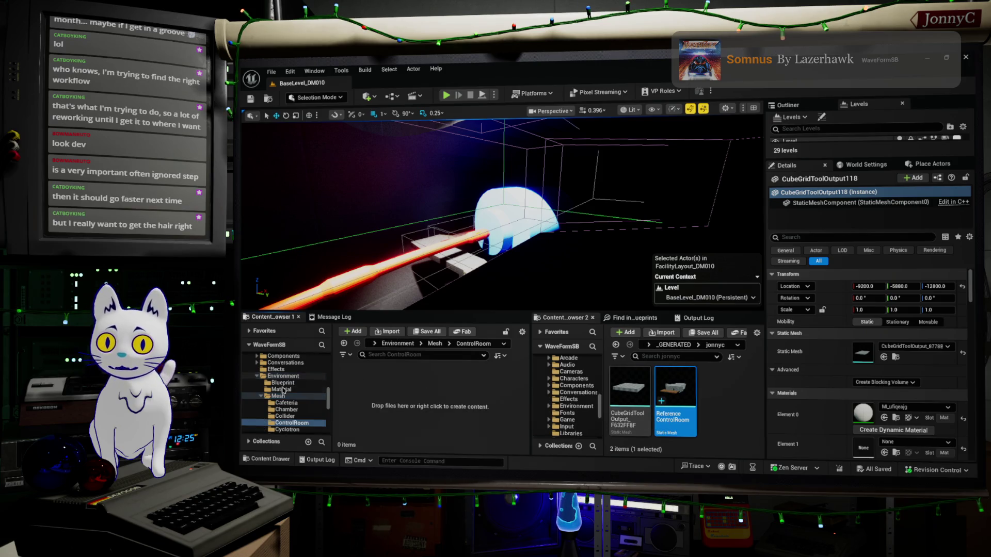
right_click(297, 423)
mouse_move(401, 260)
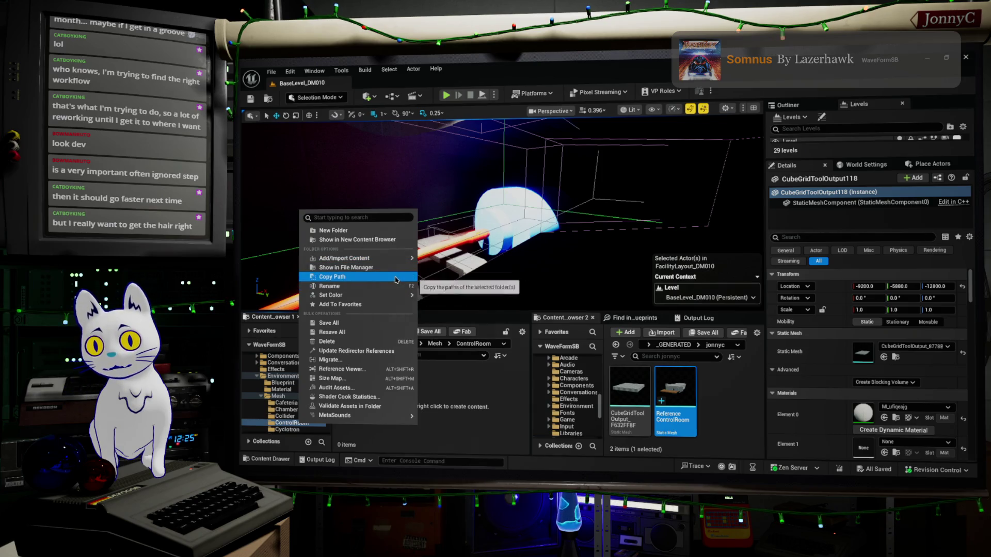
key(Escape)
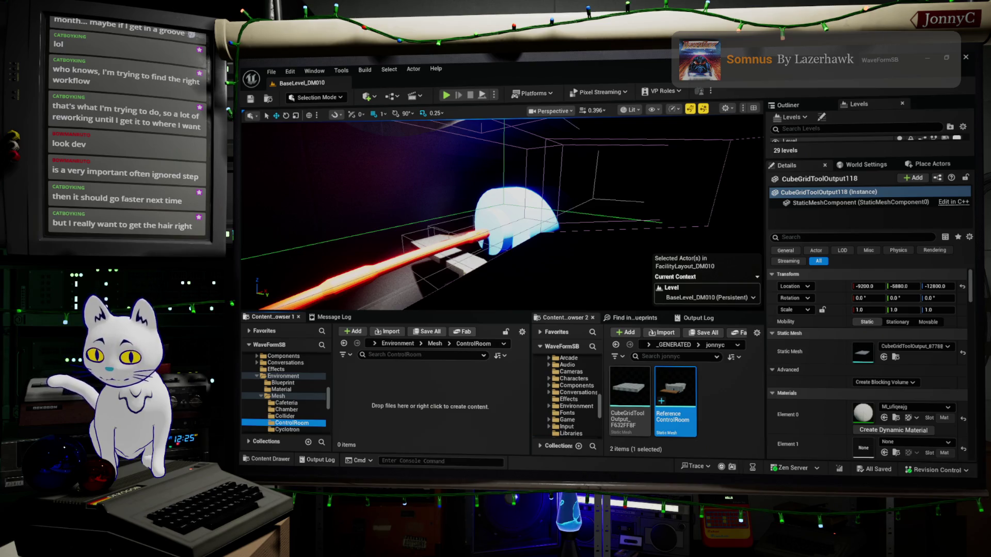
Step: Show the Unreal Engine exporter tab in Blender's sidebar beside the ControlRoomShell
key(alt+Tab)
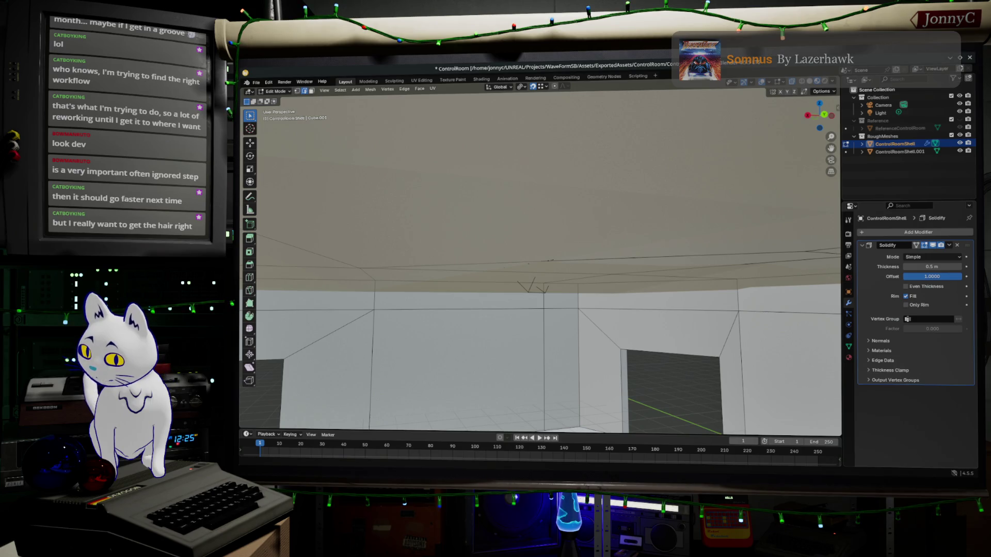
key(alt+Tab)
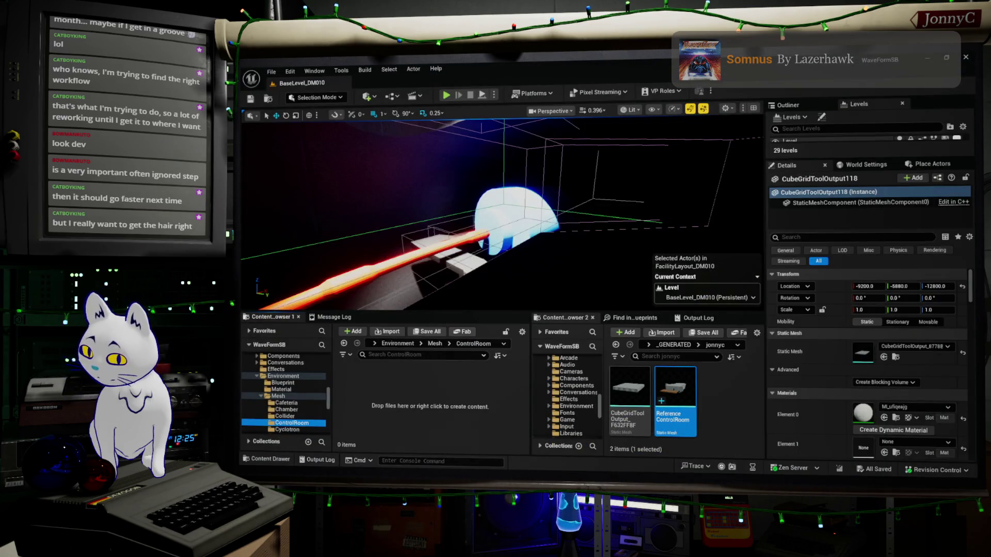
key(alt+Tab)
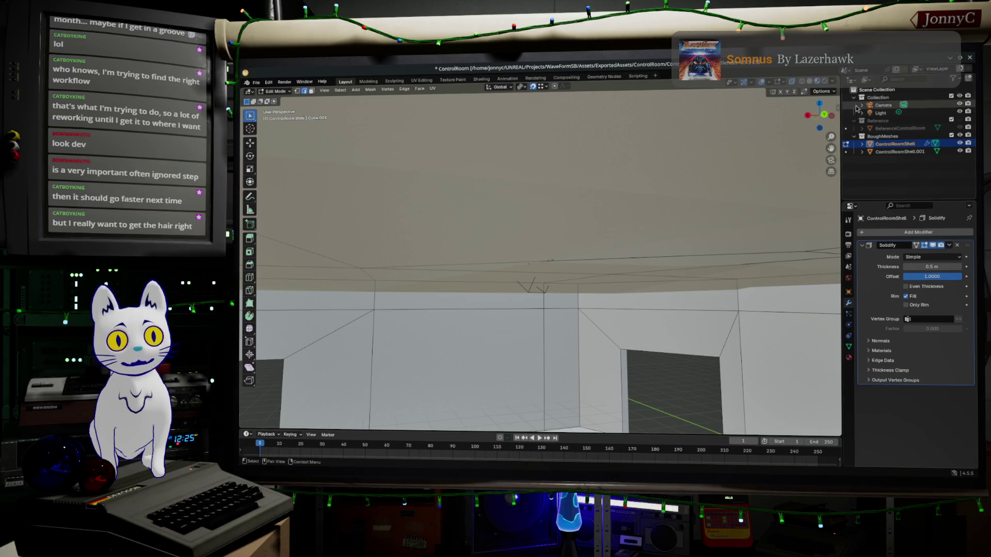
click(836, 105)
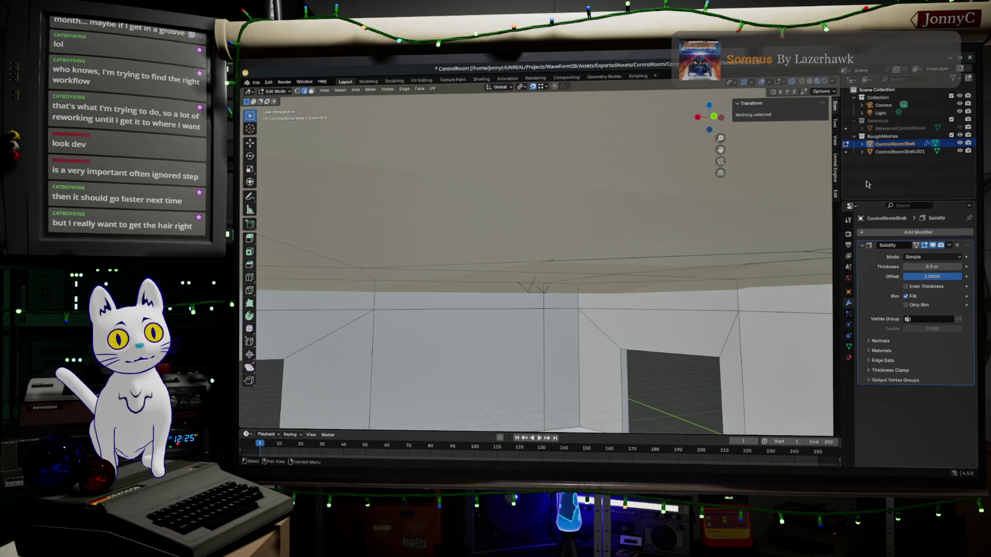
click(836, 171)
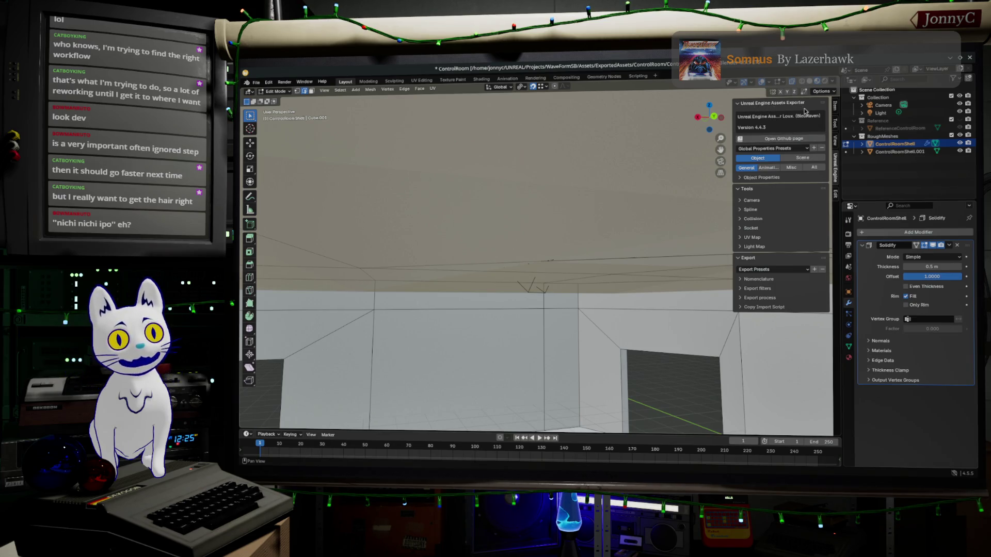
click(783, 139)
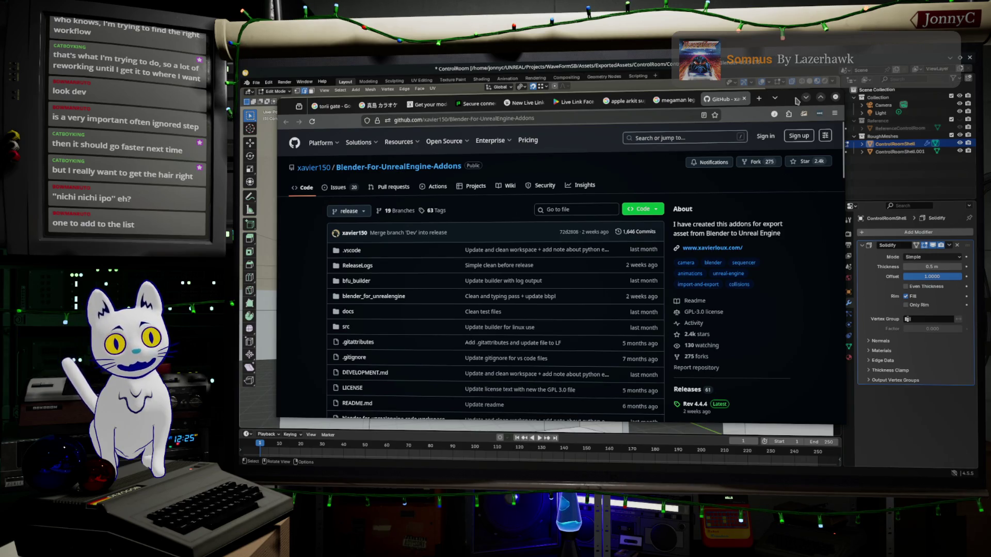
click(806, 98)
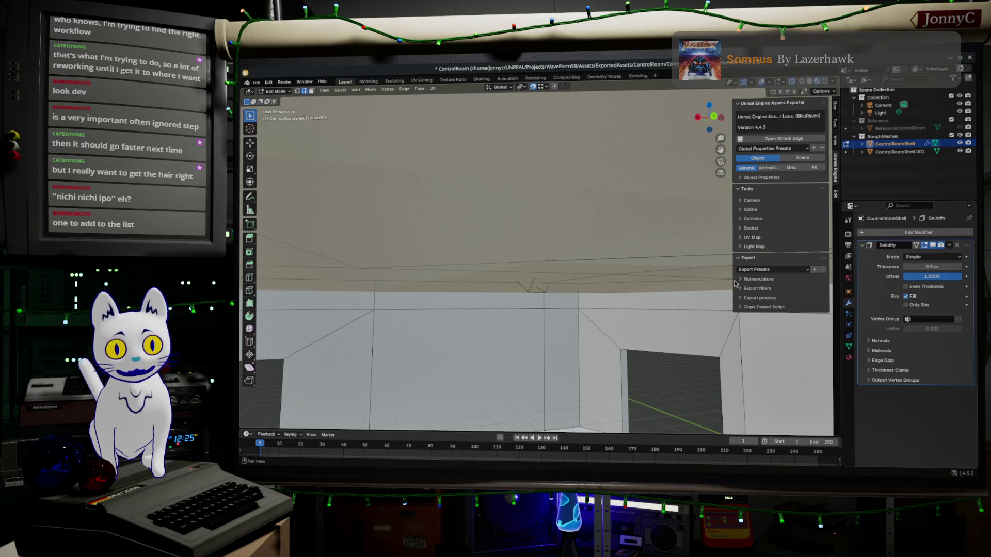
Step: Set the shell's export type to Export recursive
click(741, 178)
click(781, 198)
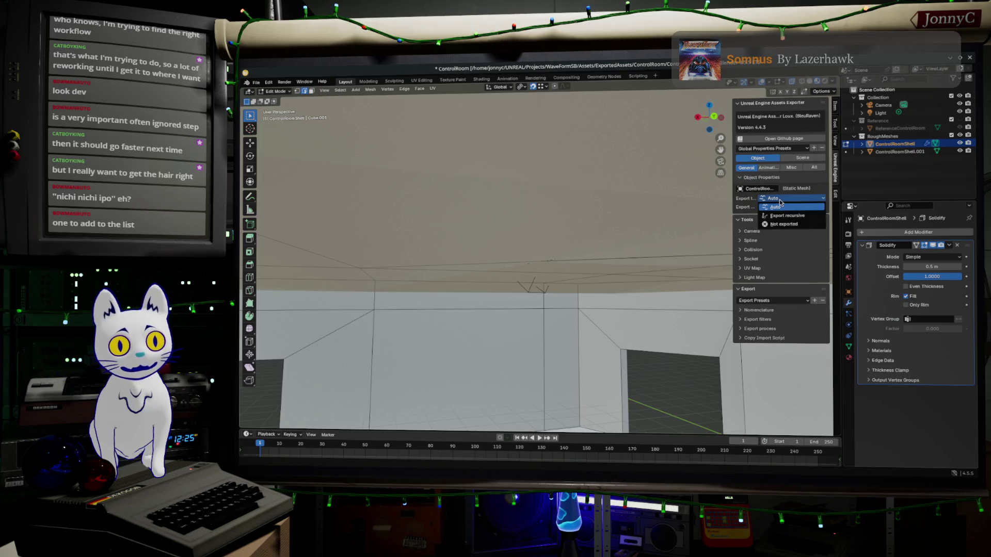
click(787, 215)
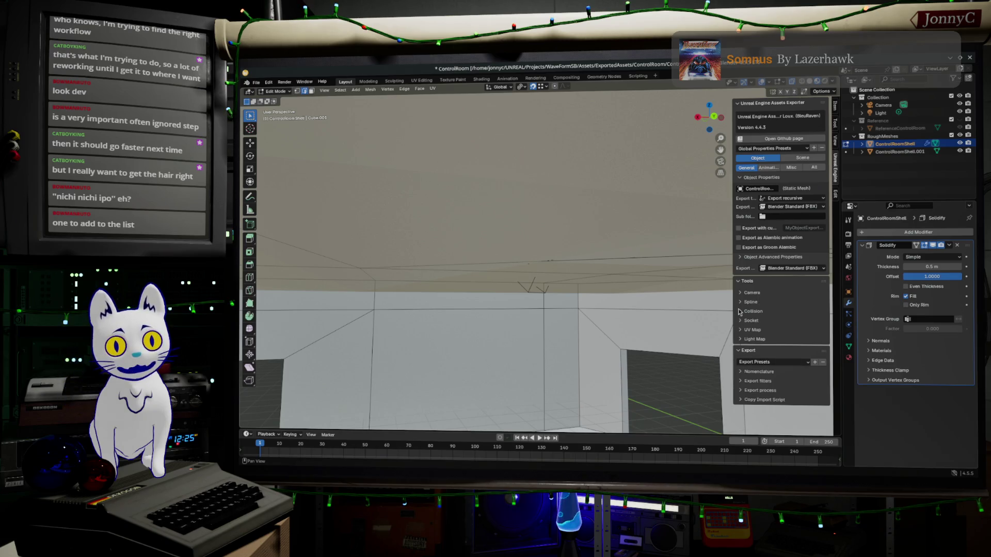
Step: Remove the /Game/ prefix from the Unreal import path and expand the Export process options
click(743, 372)
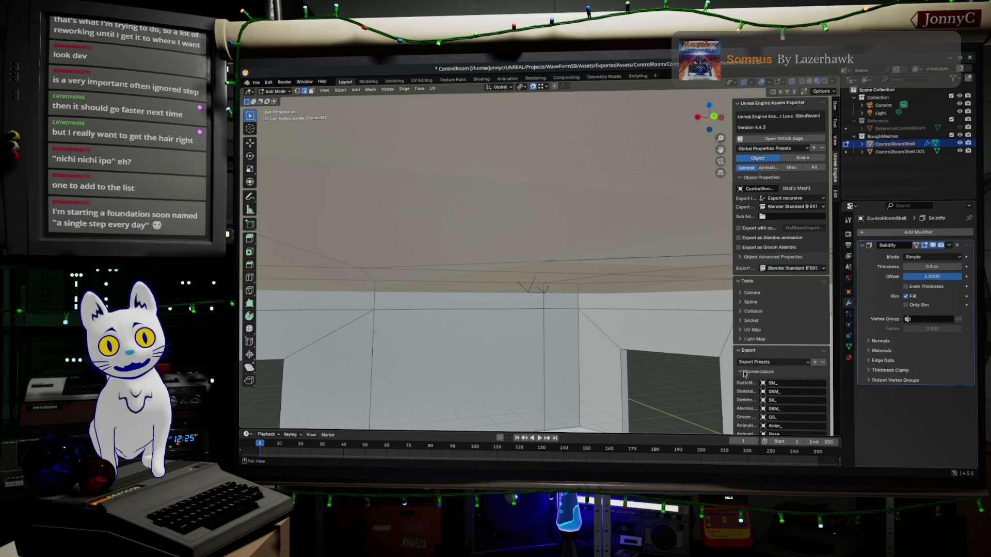
scroll(756, 377, down, 4)
scroll(758, 378, down, 2)
click(812, 339)
key(ctrl+v)
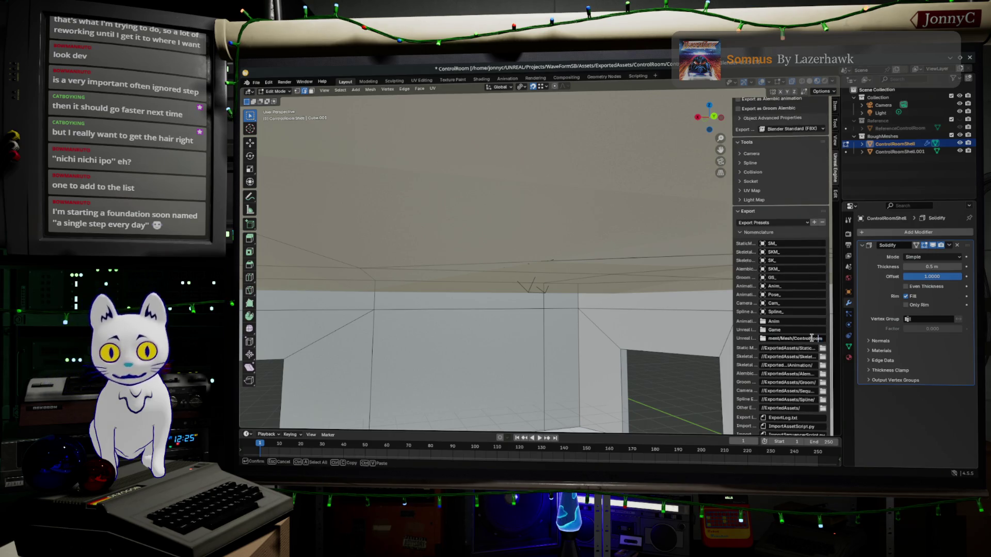
key(Home)
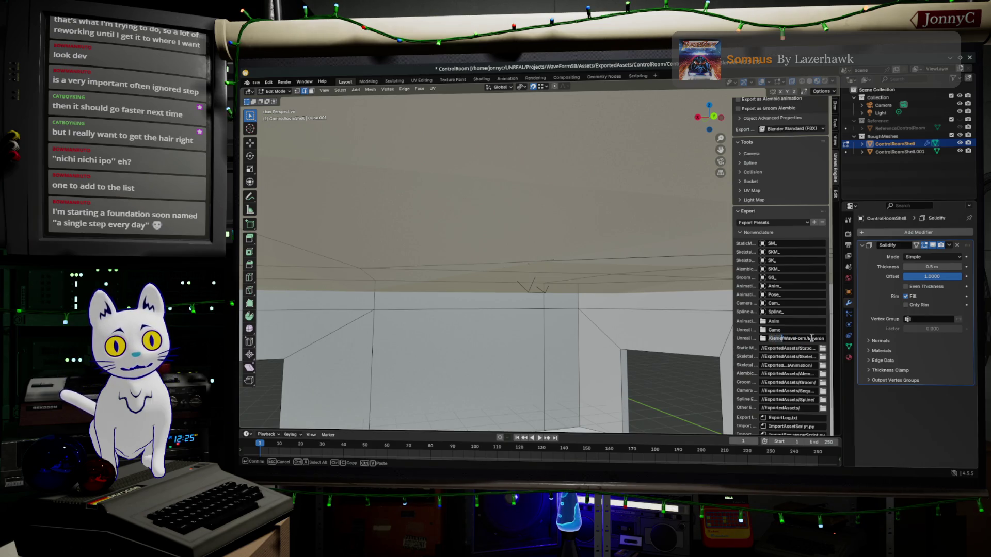
key(BackSpace)
key(BackSpace)
key(BackSpace)
key(Return)
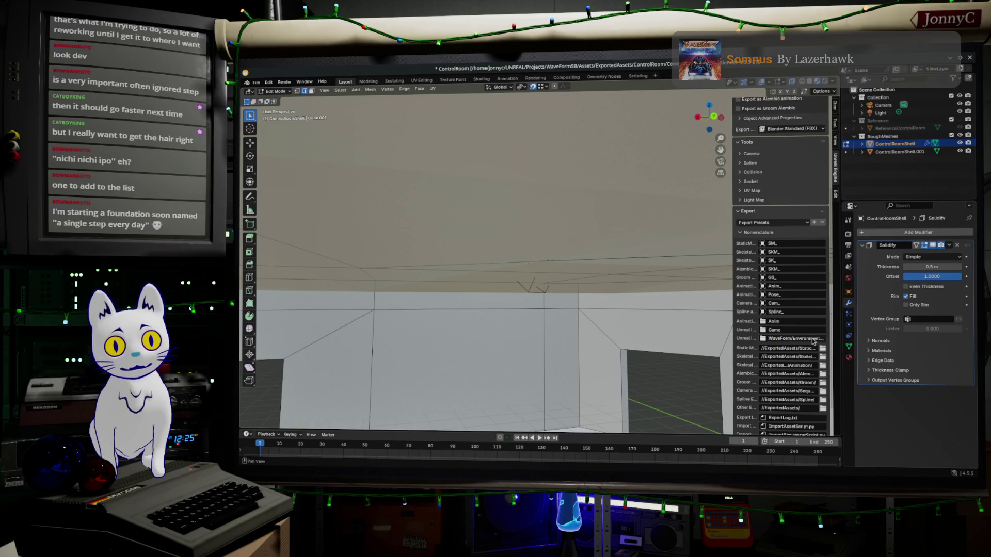
scroll(788, 337, down, 2)
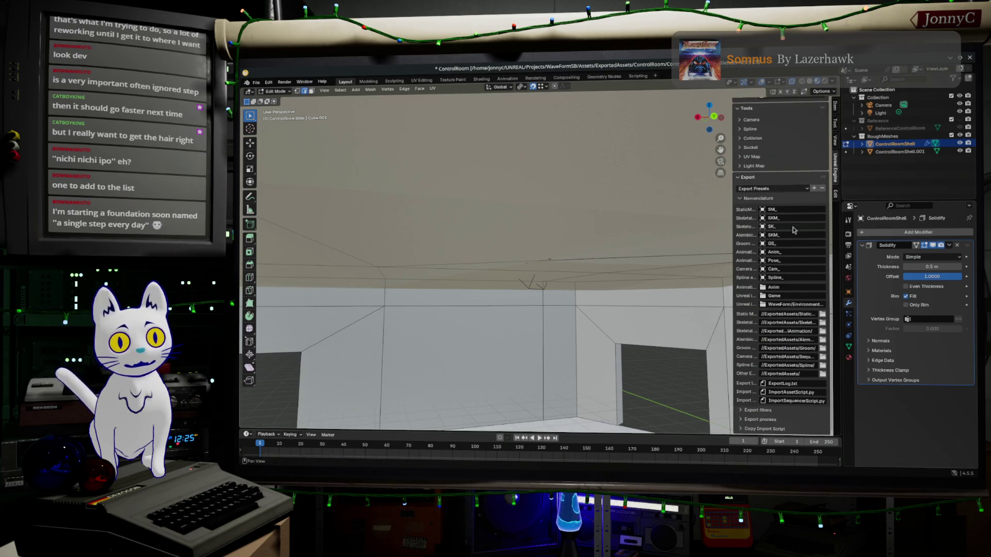
click(746, 421)
scroll(764, 398, down, 2)
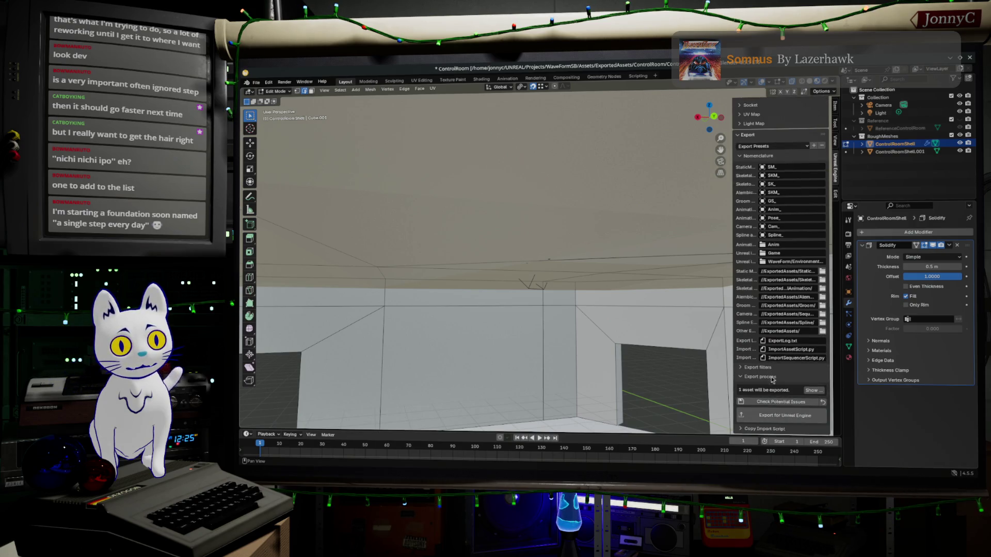
Step: Export the shell for Unreal Engine, copy the ImportAssetScript.py command, and switch to Unreal
click(783, 416)
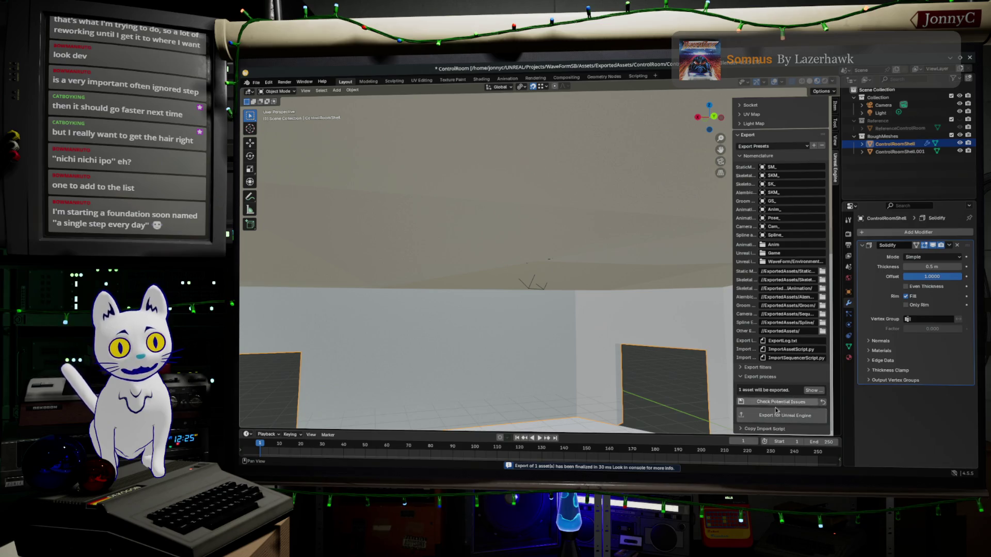
scroll(753, 427, down, 2)
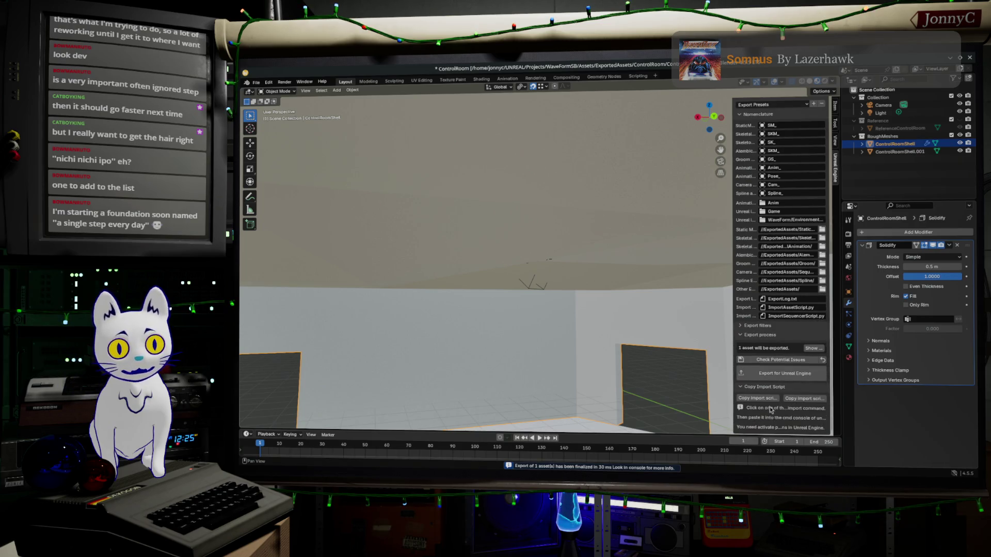
click(767, 399)
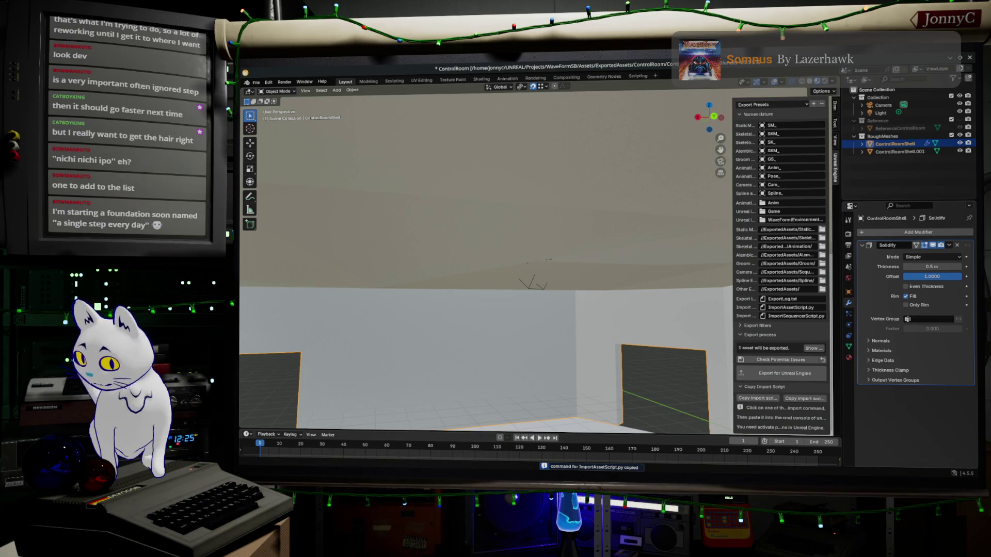
key(alt+Tab)
click(487, 430)
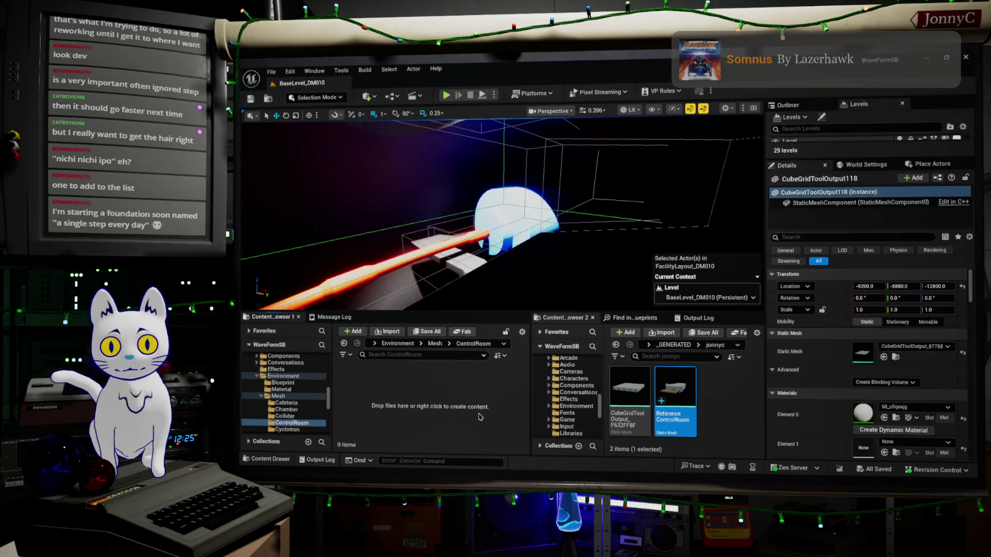
Step: Paste and run the ImportAssetScript.py command in the Unreal console
key(ctrl+v)
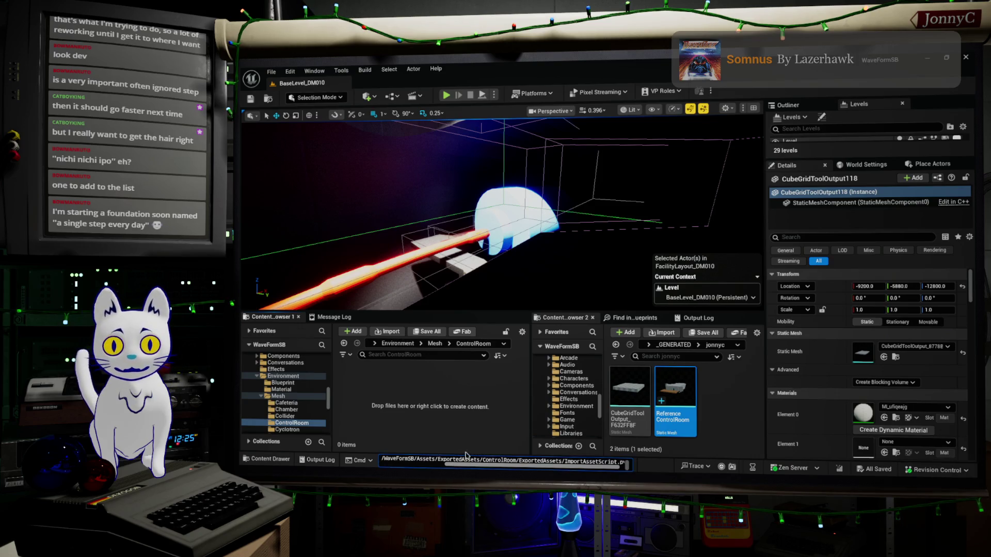
key(Return)
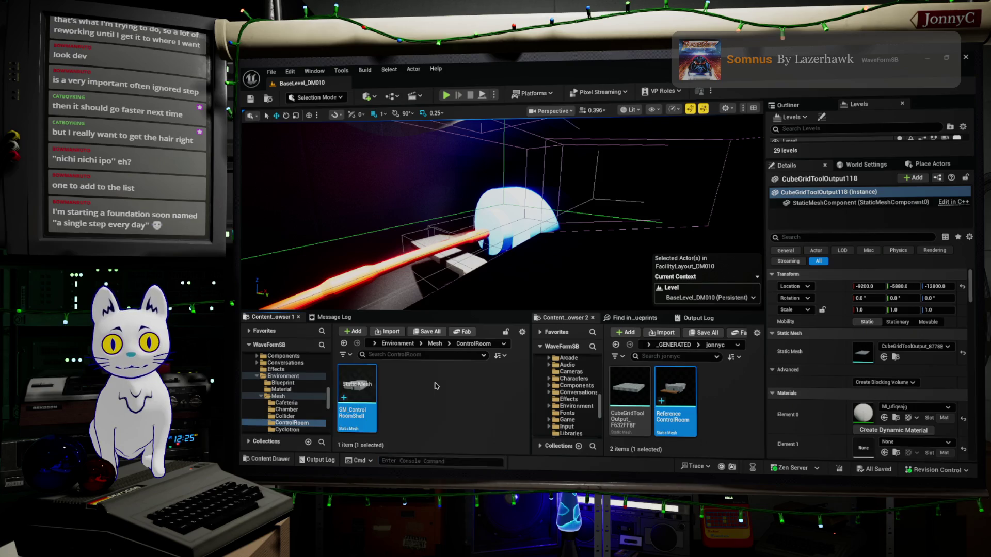
mouse_move(360, 389)
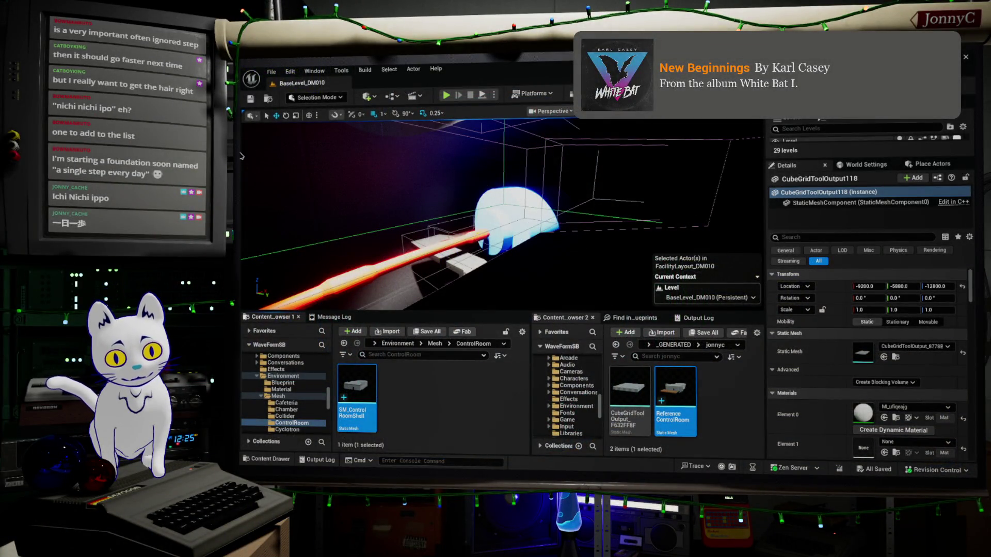
Step: Switch the viewport view mode from Lit to Unlit near the dome
mouse_move(543, 231)
right_down()
mouse_move(614, 225)
mouse_move(446, 455)
right_up()
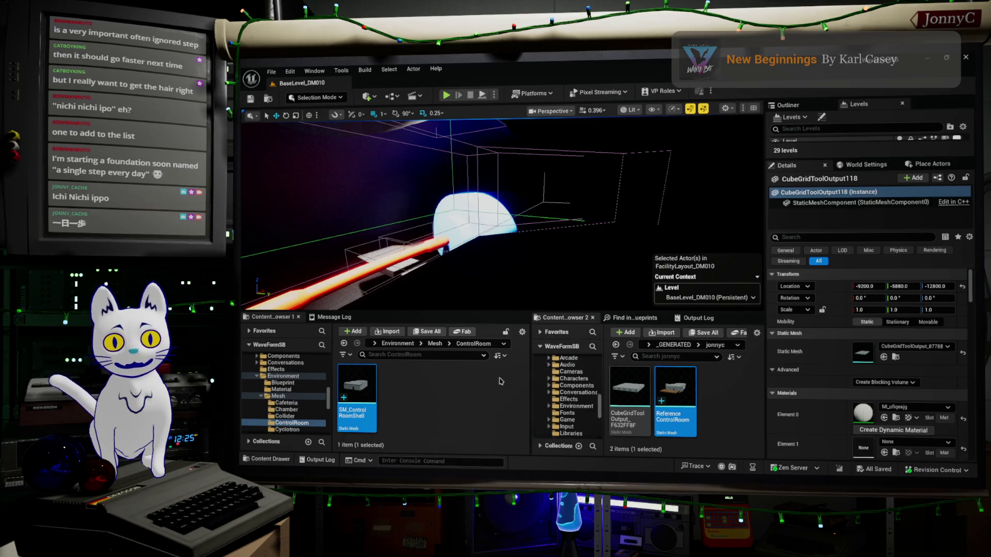
right_drag(661, 242, 661, 241)
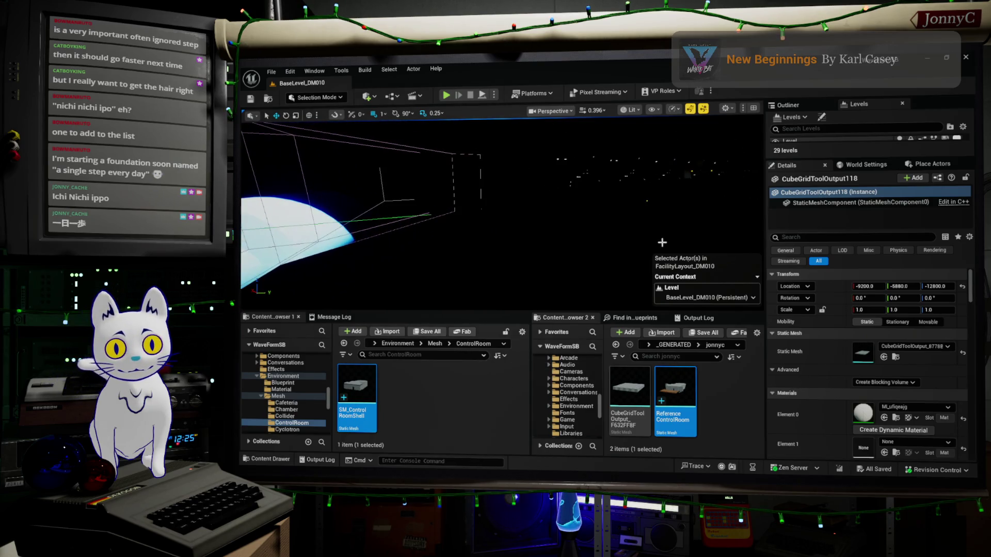
click(630, 109)
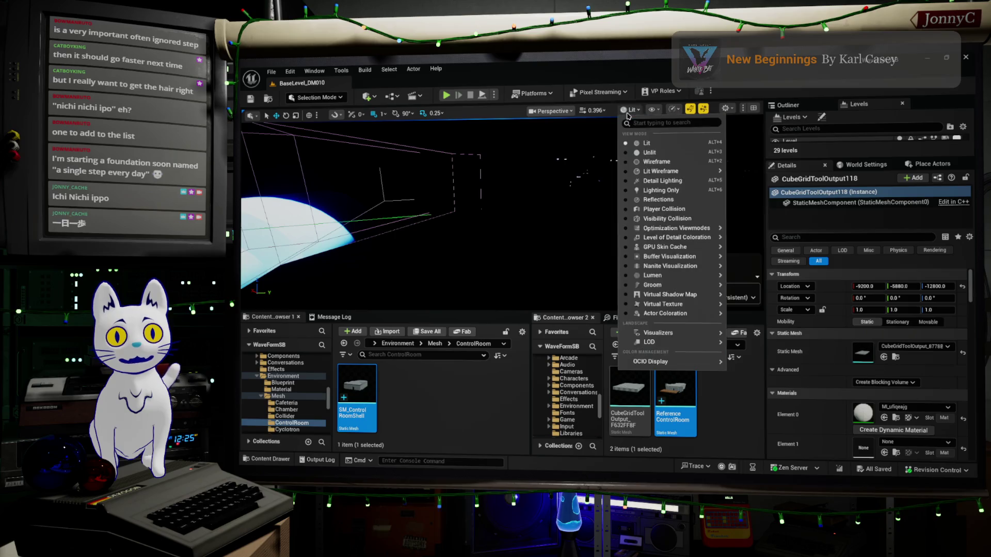
click(640, 145)
Step: Drag SM_ControlRoomShell onto the control room floor and inspect it from overhead
click(626, 232)
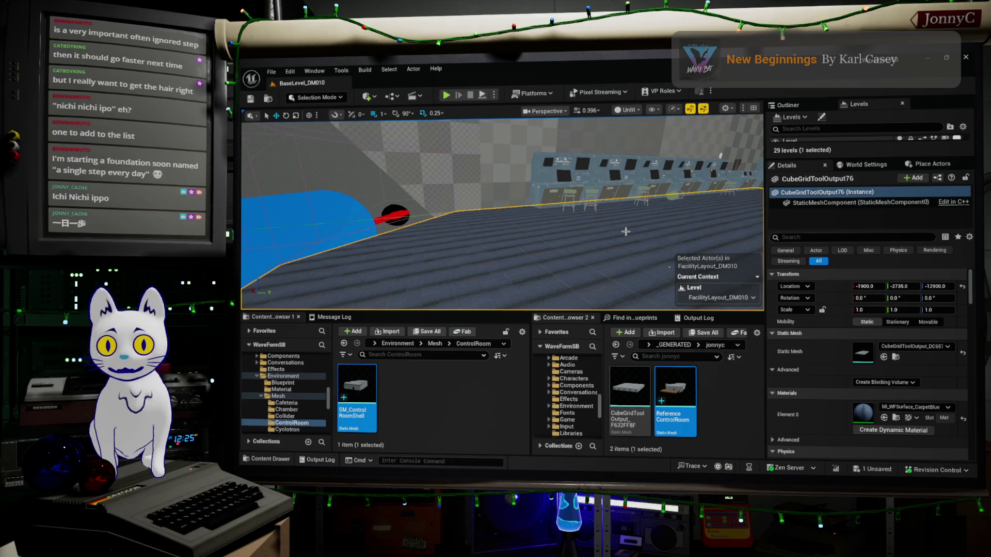
mouse_move(367, 401)
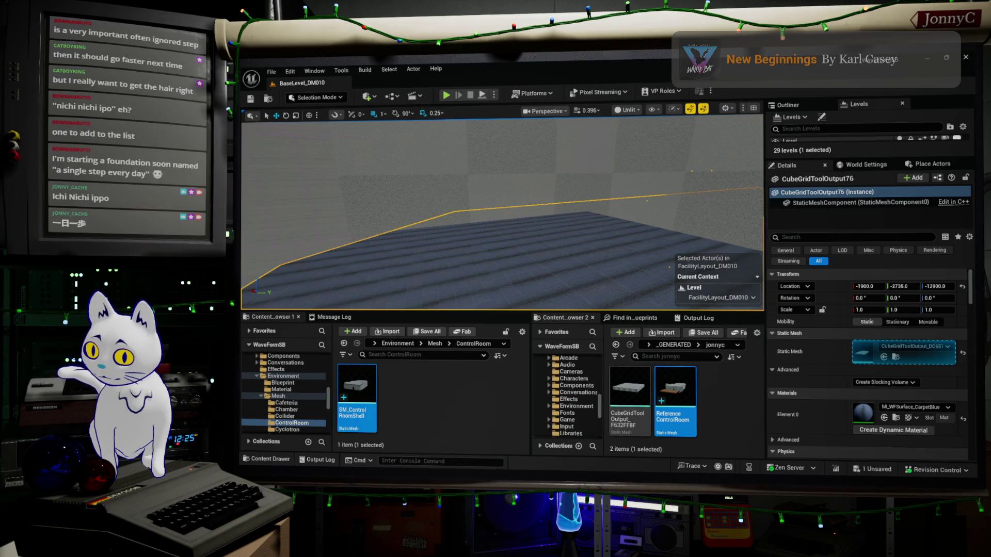
mouse_move(367, 401)
mouse_down()
mouse_move(516, 237)
mouse_move(632, 244)
mouse_up()
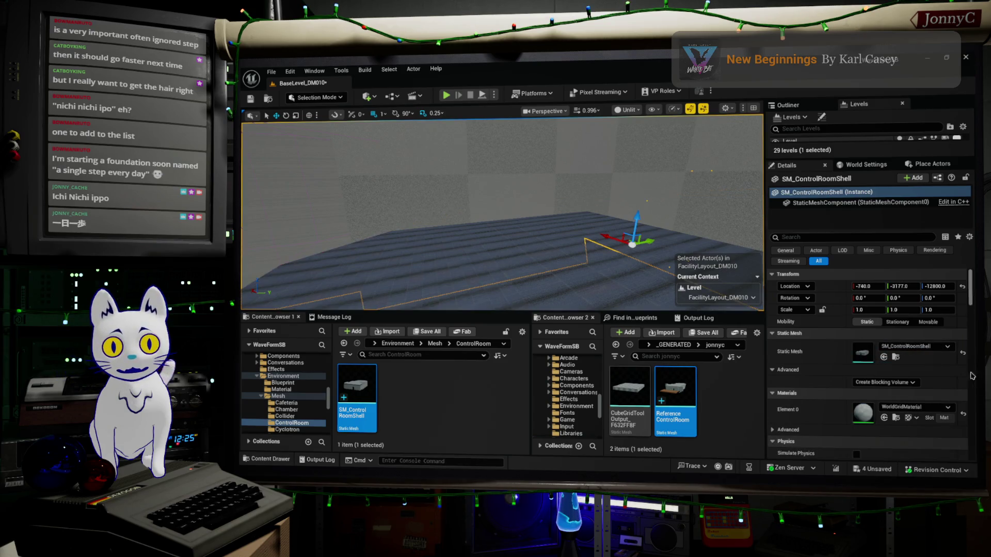
click(652, 274)
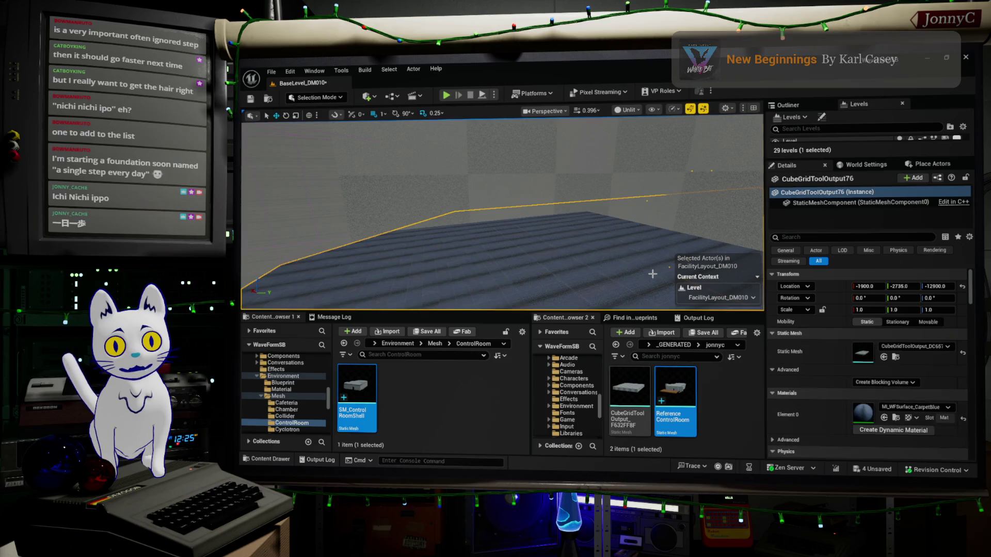
mouse_move(652, 274)
right_down()
mouse_move(562, 272)
mouse_move(724, 233)
right_up()
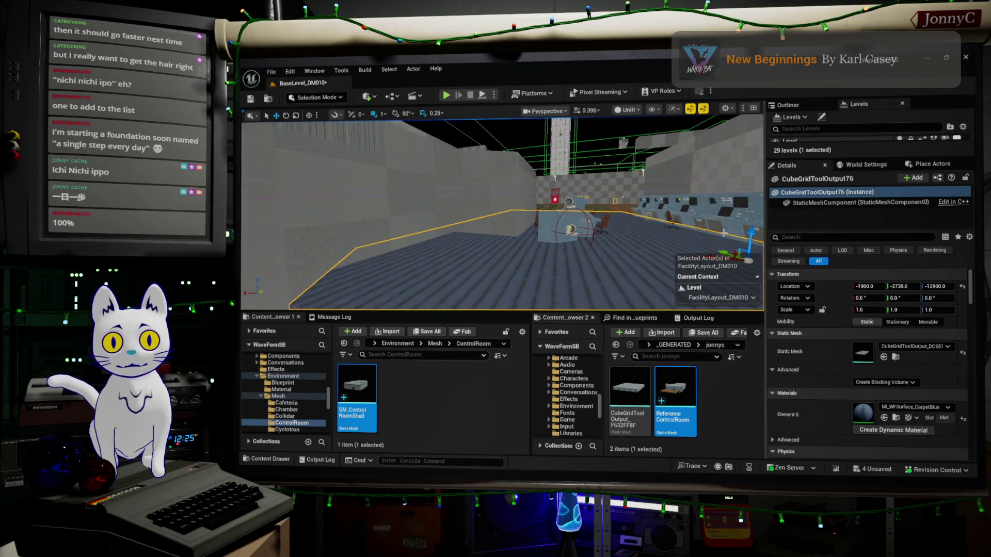
click(504, 190)
mouse_move(504, 189)
right_down()
mouse_move(480, 193)
mouse_move(374, 287)
right_up()
click(430, 258)
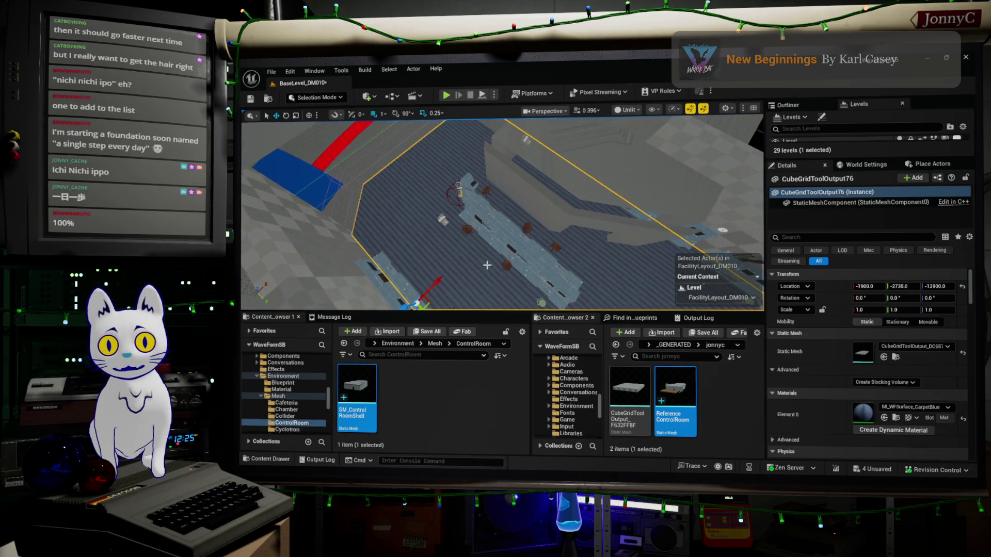
mouse_move(431, 258)
right_down()
mouse_move(400, 256)
mouse_move(423, 228)
right_up()
click(552, 207)
right_drag(524, 136, 511, 137)
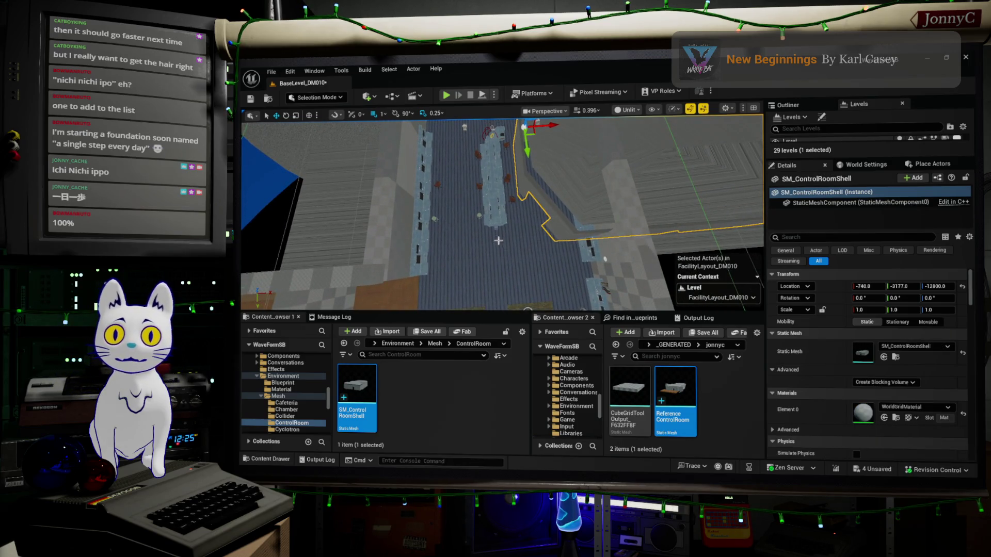
Step: In the Top wireframe view, slide SM_ControlRoomShell along X from -740 to about -1537
key(alt+j)
scroll(630, 175, down, 3)
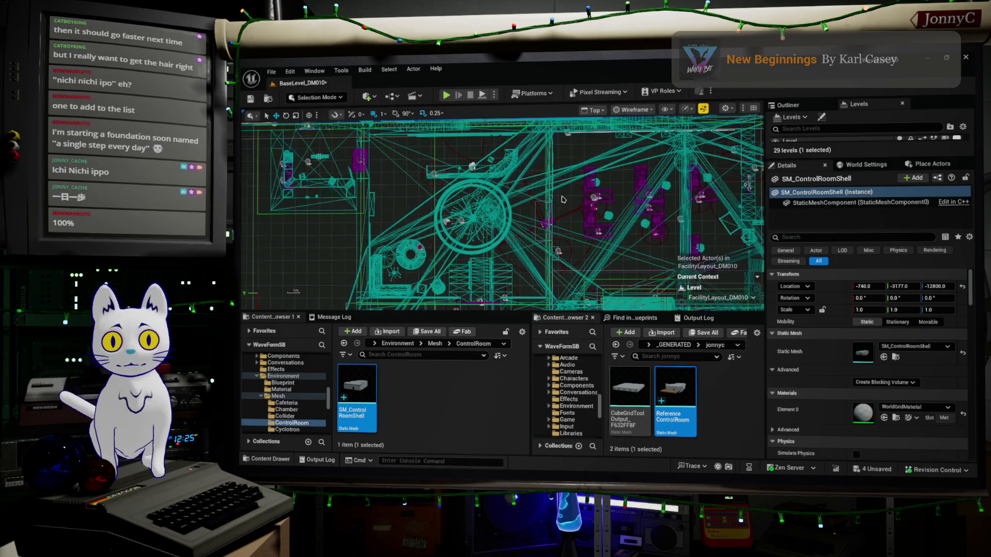
scroll(562, 199, down, 2)
key(f)
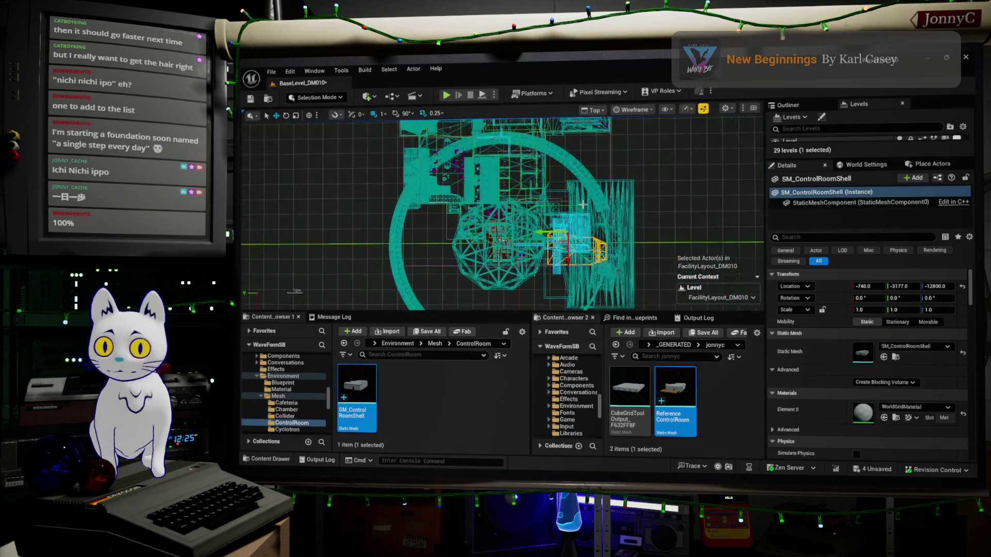
scroll(490, 244, up, 4)
scroll(476, 230, up, 2)
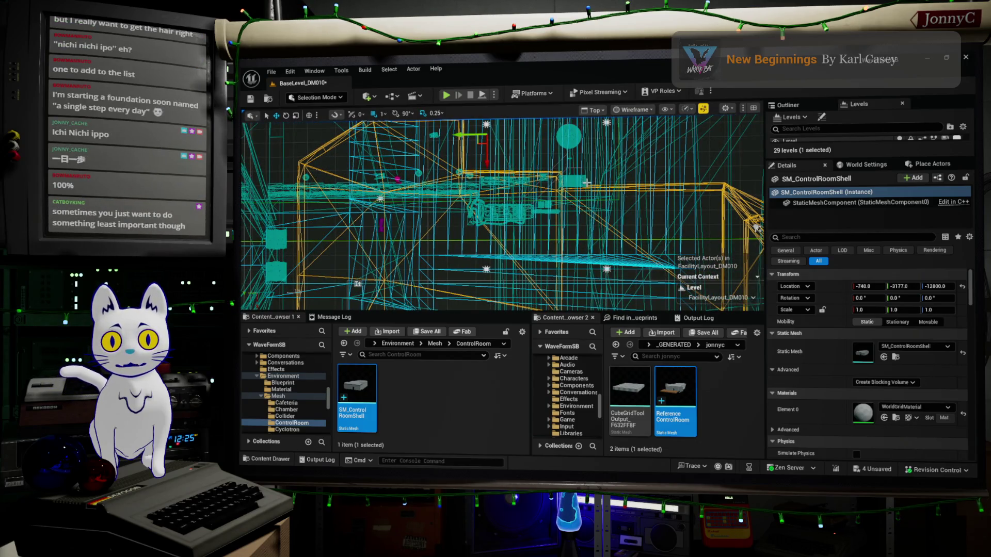
mouse_move(585, 170)
right_down()
mouse_move(638, 268)
mouse_move(658, 338)
right_up()
scroll(561, 171, down, 2)
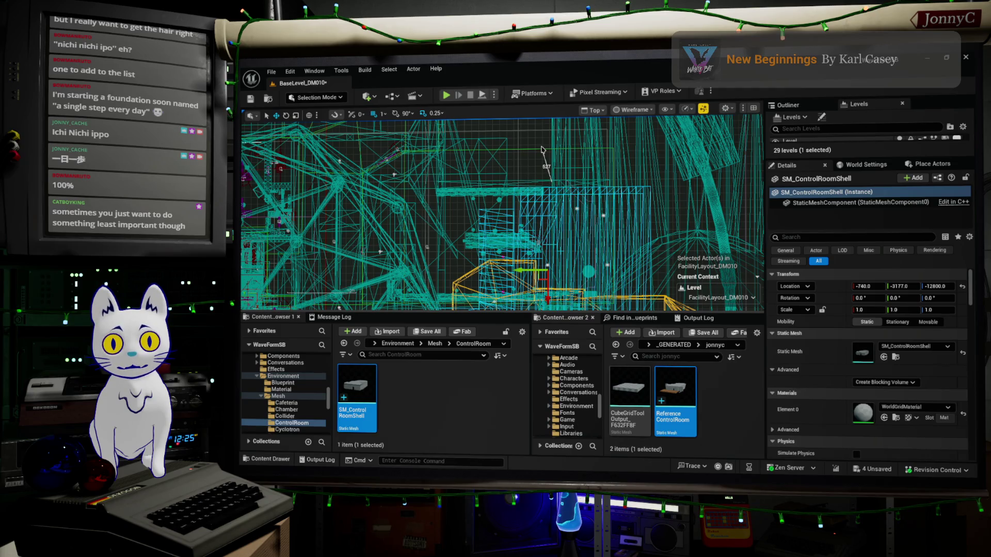
right_drag(587, 225, 582, 120)
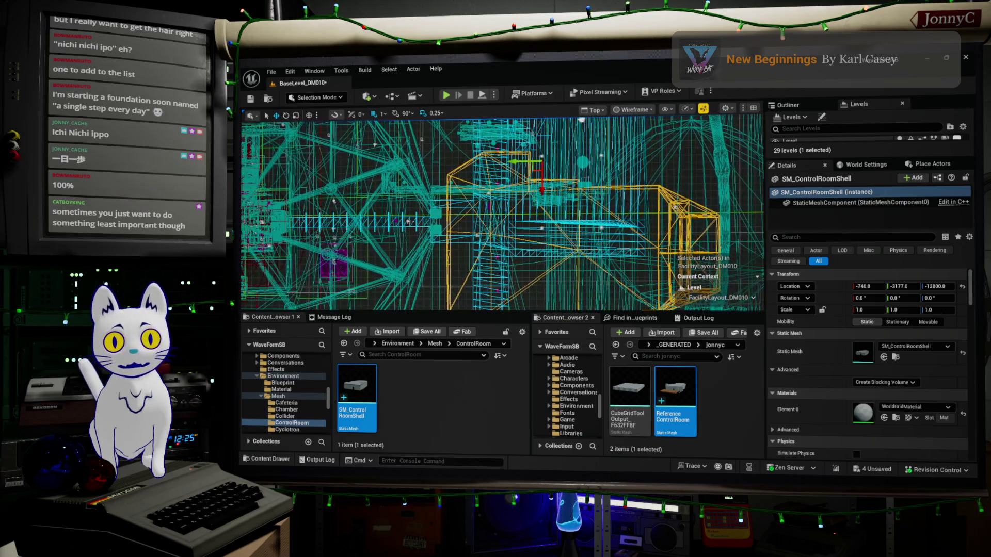
drag(540, 190, 541, 134)
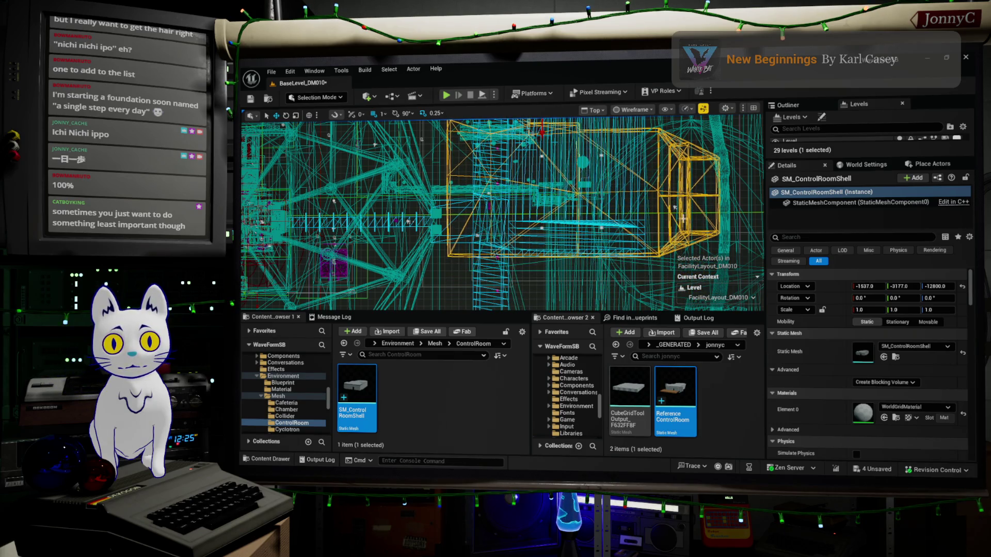
Step: Switch the viewport back to Perspective and fly down toward the floor
key(alt+g)
right_drag(592, 261, 573, 253)
mouse_move(656, 179)
right_down()
mouse_move(643, 189)
mouse_move(580, 156)
mouse_move(520, 157)
right_up()
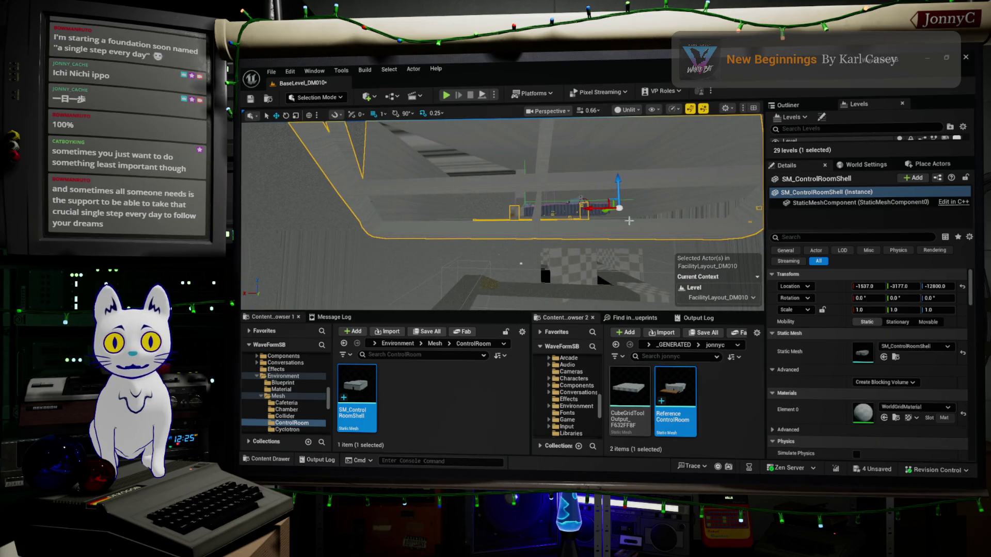
Step: Move the shell along X and Y around the consoles until Location reads about -2349, -1884
mouse_move(592, 209)
mouse_down()
mouse_move(661, 219)
mouse_move(654, 212)
mouse_up()
mouse_move(654, 212)
right_down()
mouse_move(727, 204)
mouse_move(576, 216)
right_up()
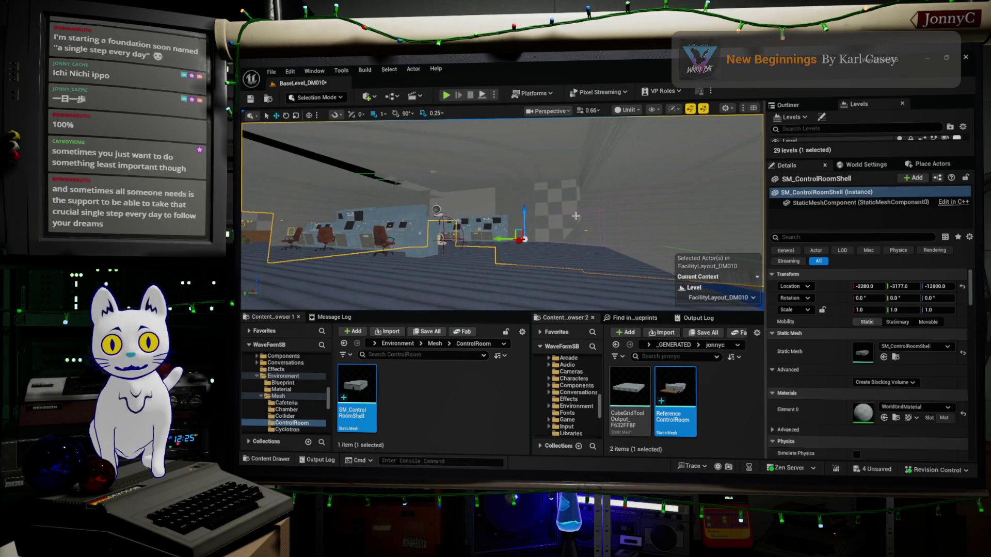
mouse_move(508, 238)
mouse_down()
mouse_move(397, 239)
mouse_move(416, 197)
mouse_up()
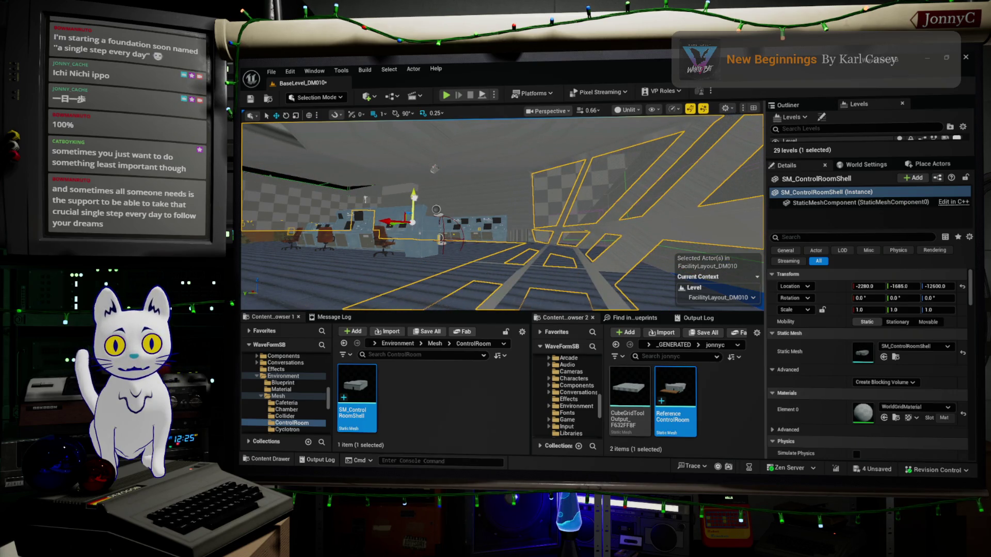
mouse_move(567, 257)
right_down()
mouse_move(550, 258)
mouse_move(555, 243)
mouse_move(547, 266)
mouse_move(516, 255)
right_up()
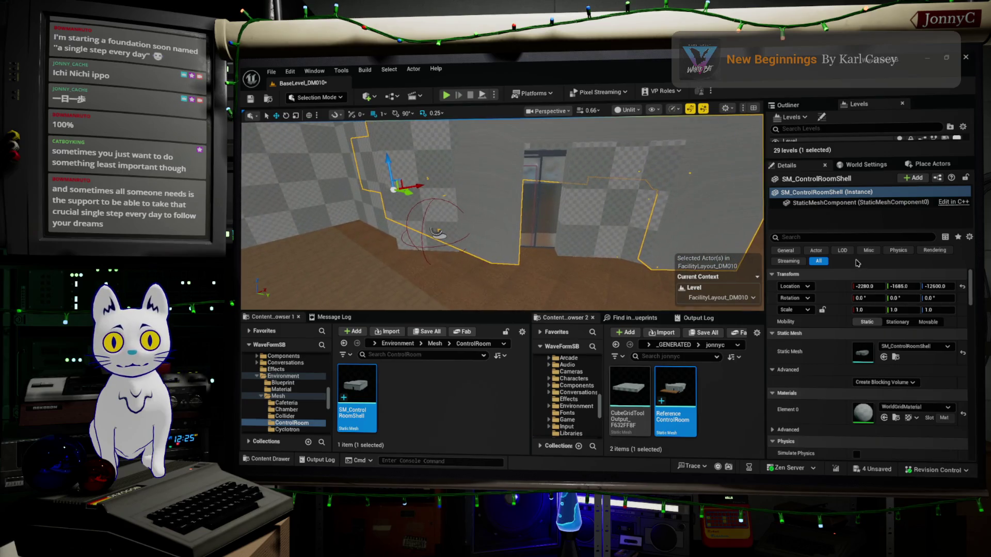
drag(410, 192, 401, 191)
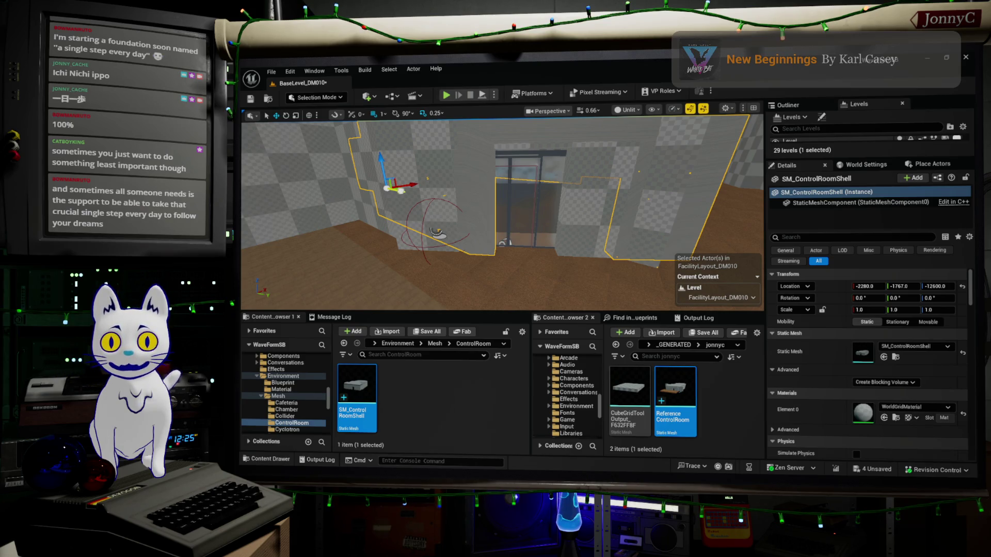
mouse_move(401, 191)
mouse_down()
mouse_move(392, 197)
mouse_move(376, 187)
mouse_up()
mouse_move(376, 187)
right_down()
mouse_move(375, 175)
mouse_move(355, 173)
mouse_move(242, 277)
right_up()
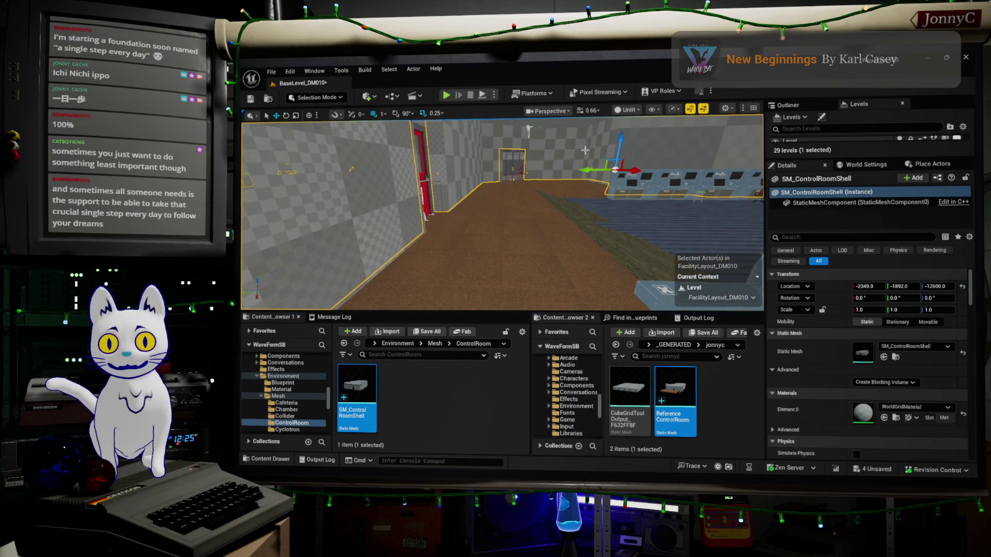
drag(586, 170, 584, 170)
Step: Inspect the floor and wall meshes, including CubeGridToolOutput131, by selecting and deselecting them
mouse_move(502, 214)
right_down()
mouse_move(554, 214)
mouse_move(558, 175)
mouse_move(398, 237)
right_up()
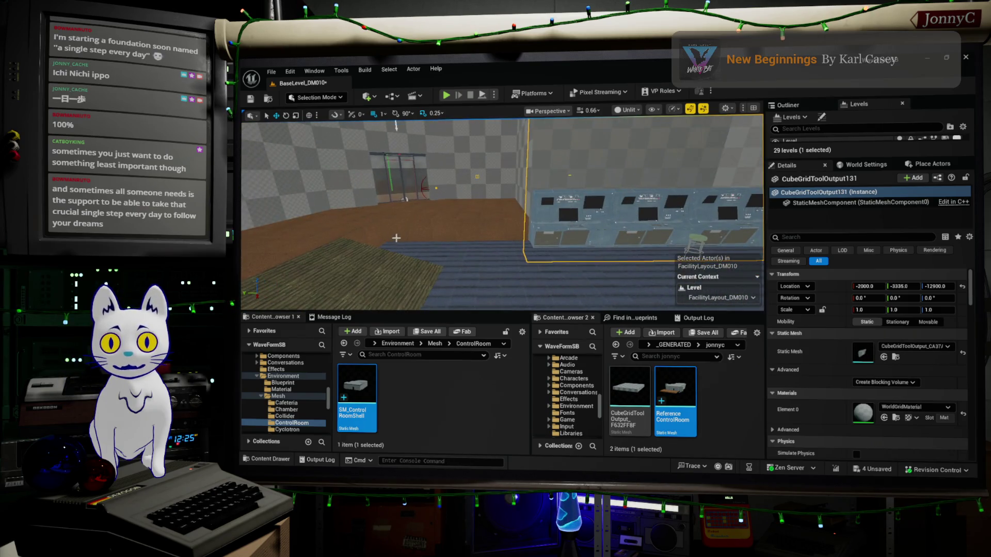
click(394, 238)
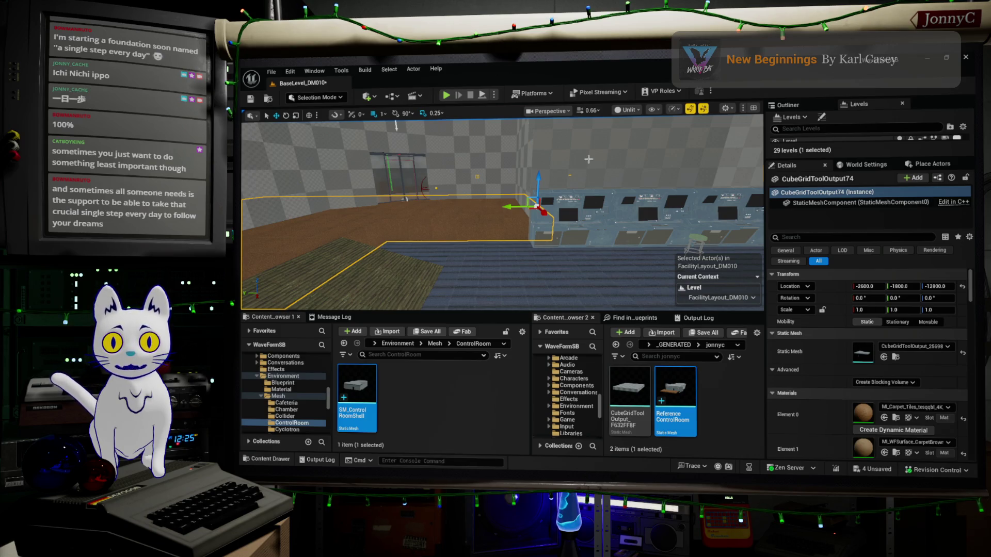
click(588, 159)
key(Escape)
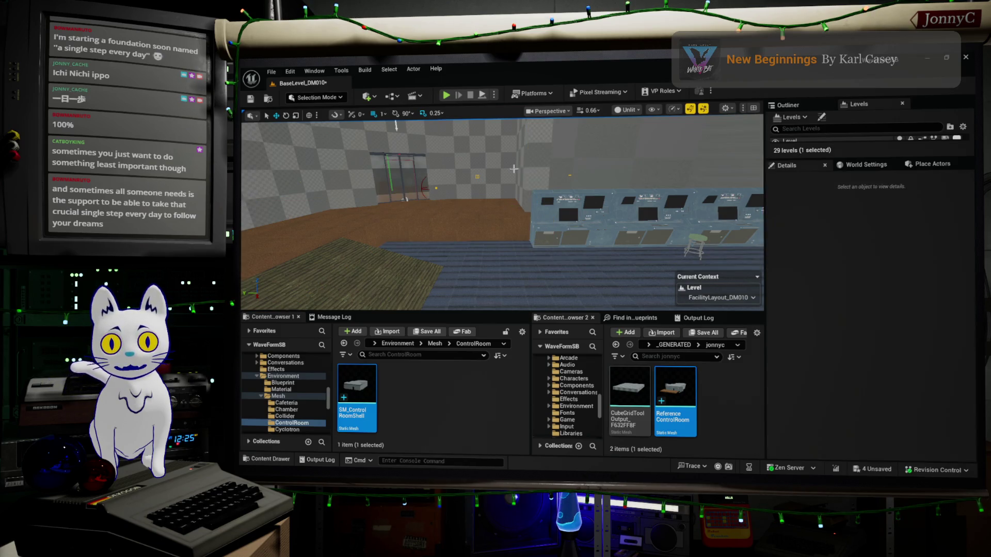
click(516, 155)
key(Escape)
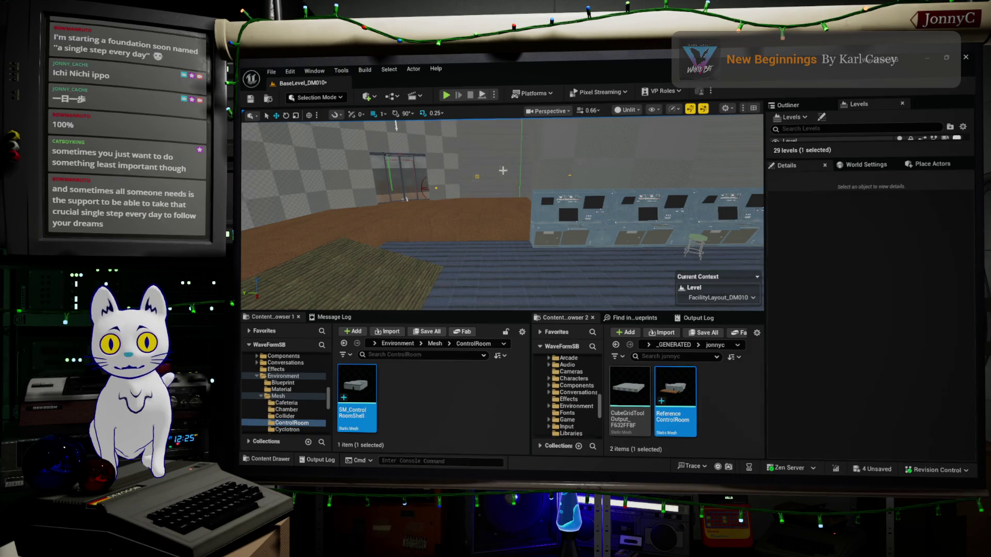
right_drag(500, 207, 516, 207)
mouse_move(479, 165)
right_down()
mouse_move(493, 164)
mouse_move(240, 189)
right_up()
click(475, 162)
key(Escape)
click(477, 163)
key(Escape)
click(373, 176)
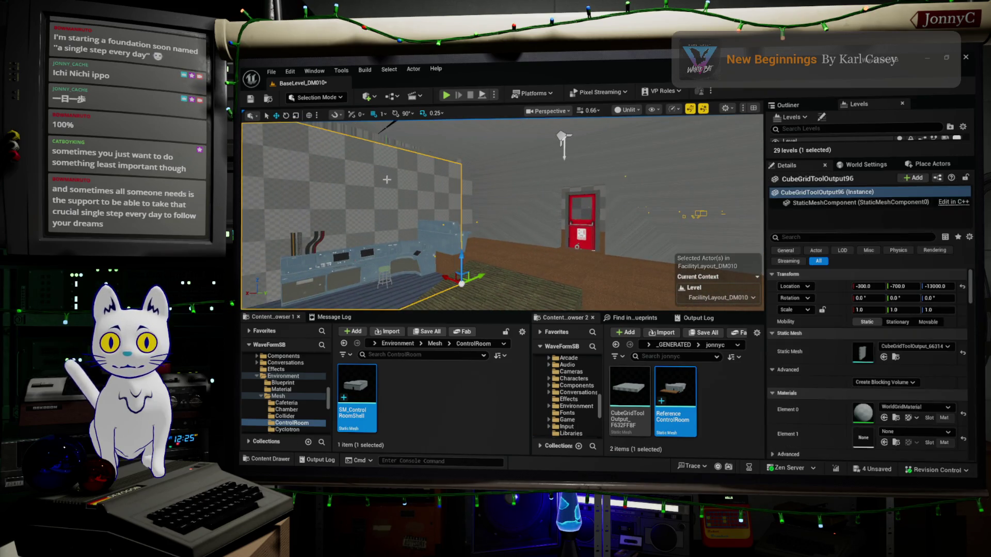
key(Escape)
Step: Nudge wall CubeGridToolOutput95 along X from 300 to about 386, then check nearby meshes
click(464, 186)
mouse_move(465, 185)
right_down()
mouse_move(341, 180)
mouse_move(480, 189)
mouse_move(460, 192)
right_up()
right_drag(424, 231, 427, 231)
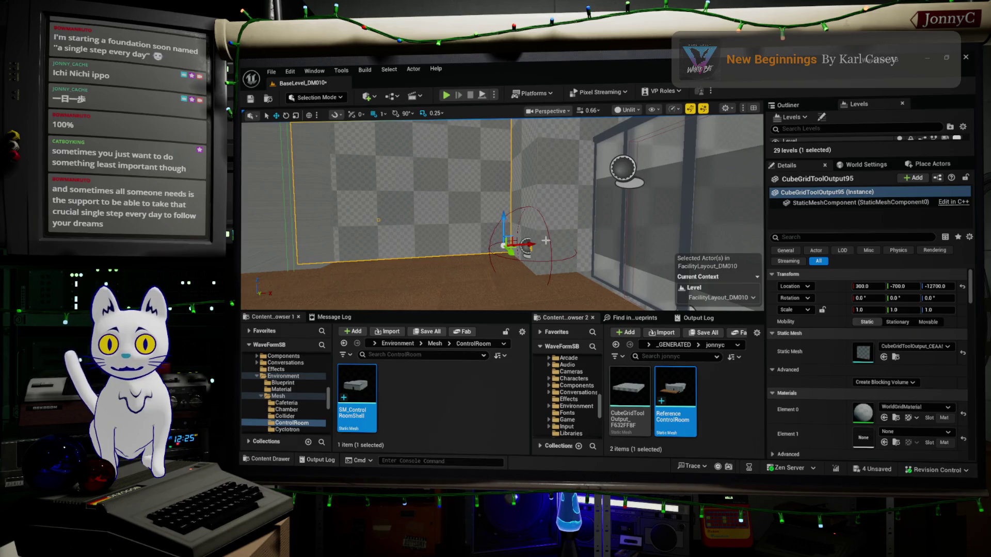
drag(533, 245, 542, 244)
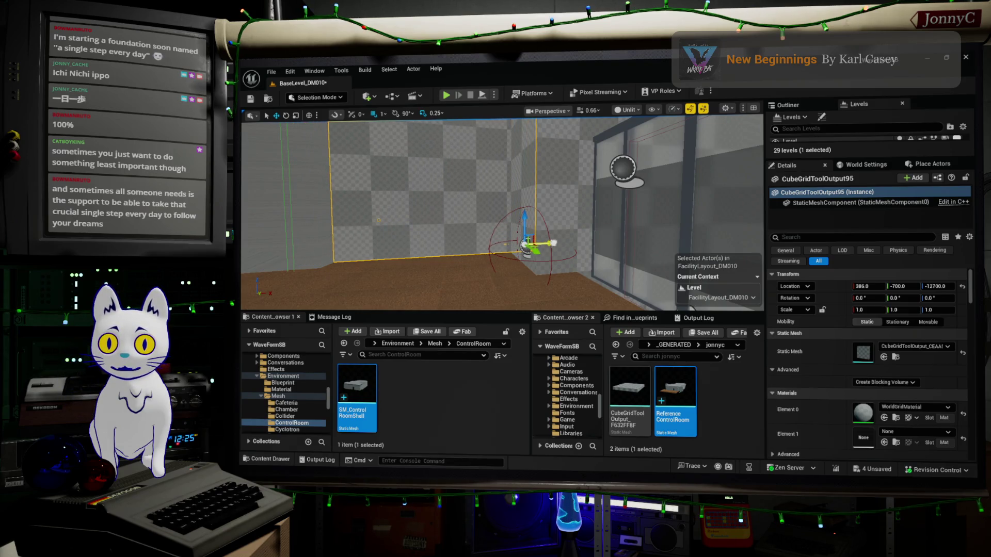
mouse_move(495, 260)
right_down()
mouse_move(472, 261)
mouse_move(627, 240)
mouse_move(604, 252)
mouse_move(611, 268)
mouse_move(605, 251)
mouse_move(646, 219)
right_up()
click(614, 248)
key(Escape)
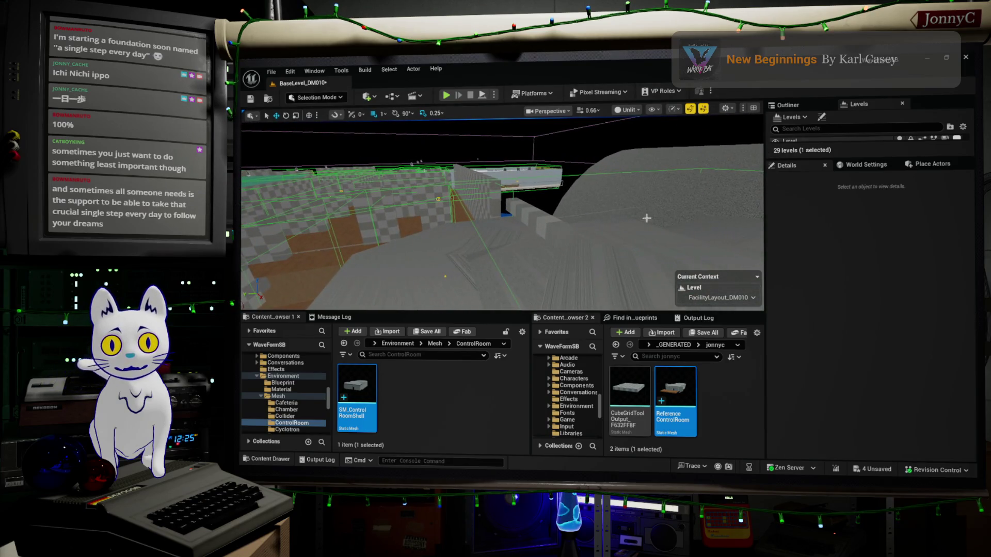
click(540, 223)
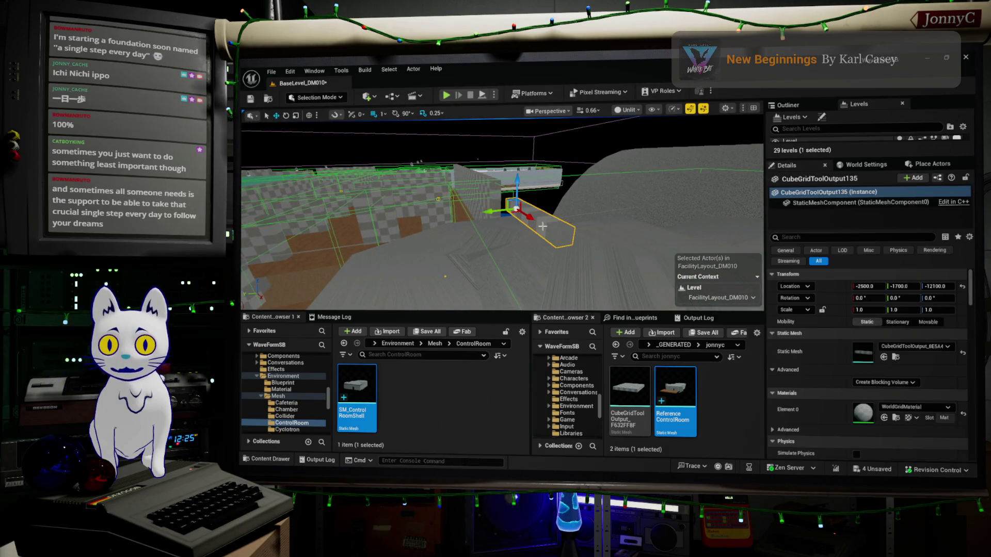
Step: Disable Nanite on the SM_ControlRoomShell asset via its Content Browser Nanite menu, then return to Blender
key(Escape)
right_drag(543, 226, 555, 206)
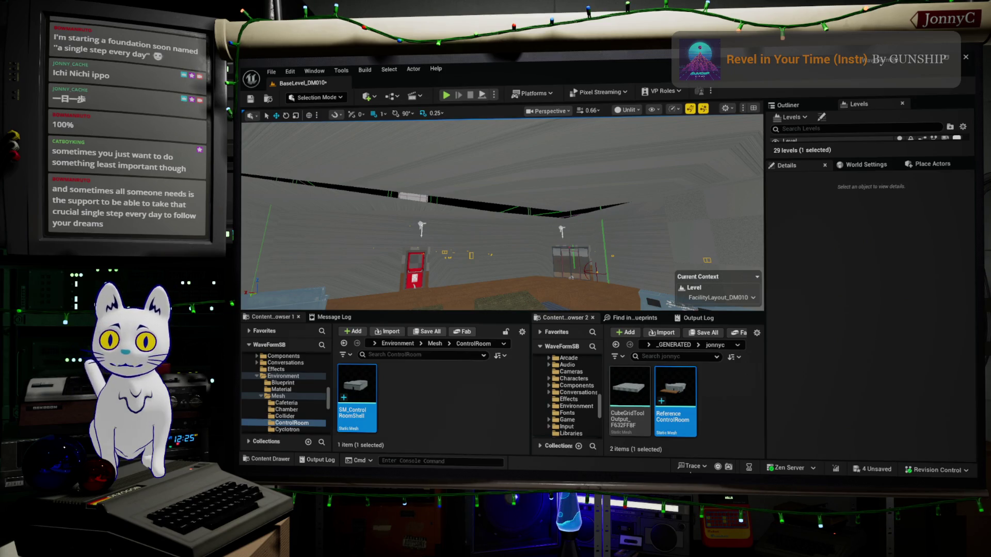
right_drag(500, 217, 403, 229)
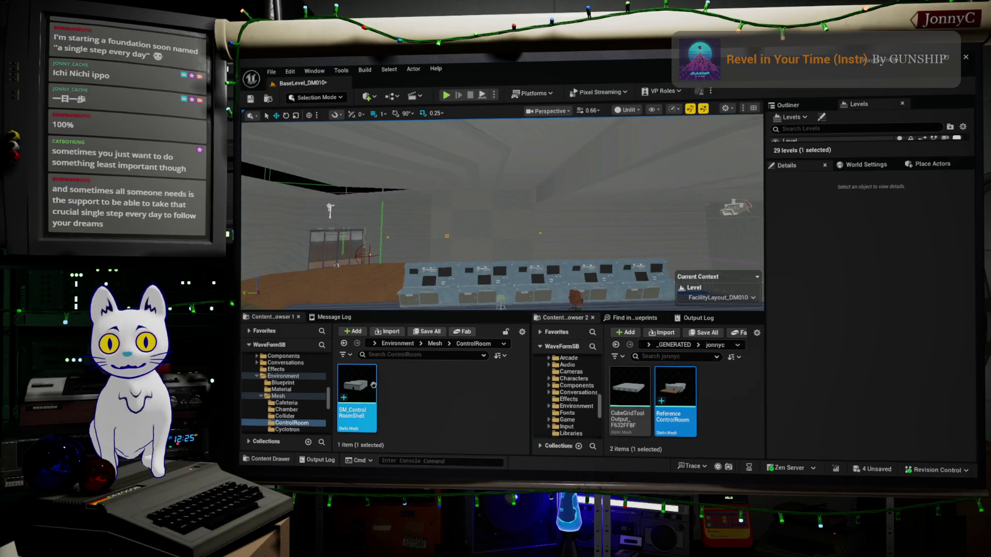
right_click(363, 395)
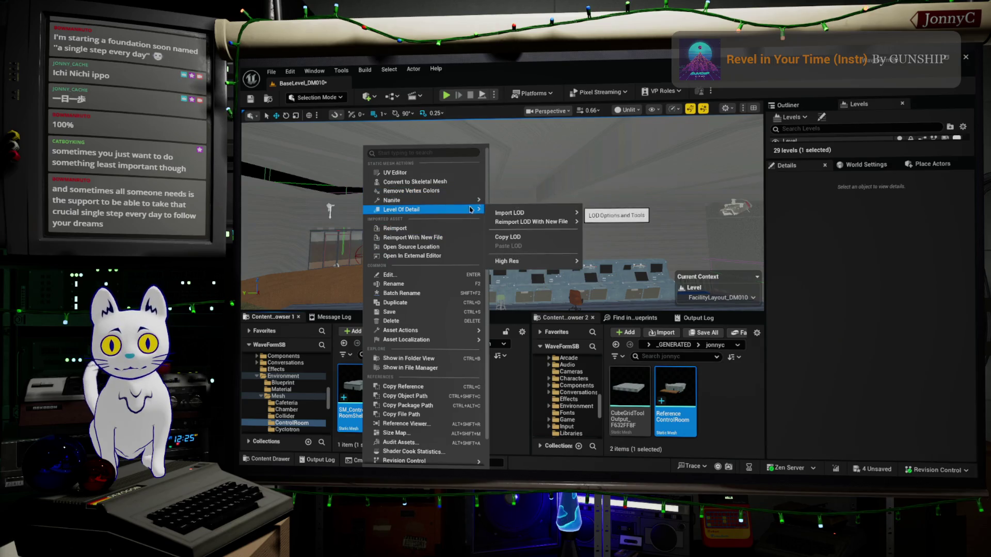
mouse_move(477, 201)
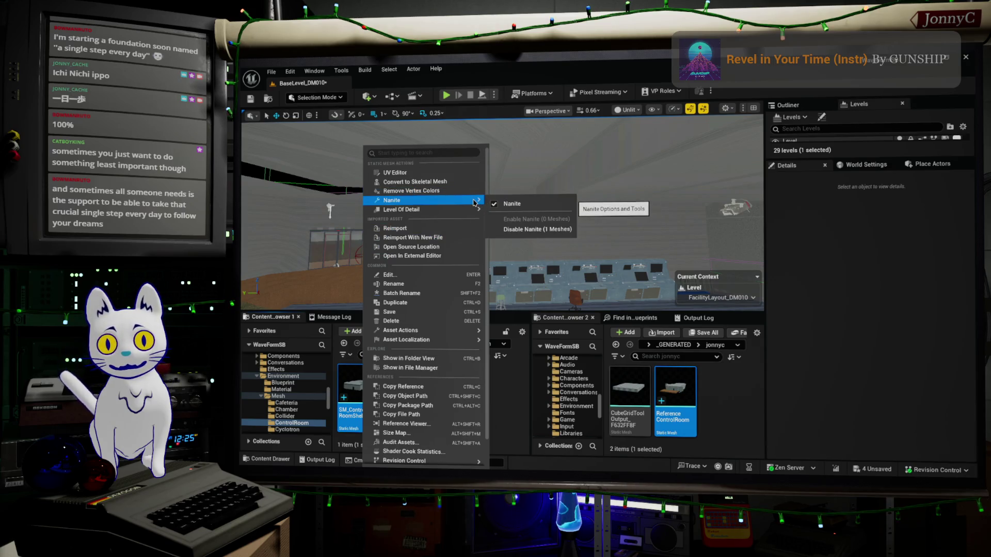
click(538, 229)
right_drag(538, 229, 495, 227)
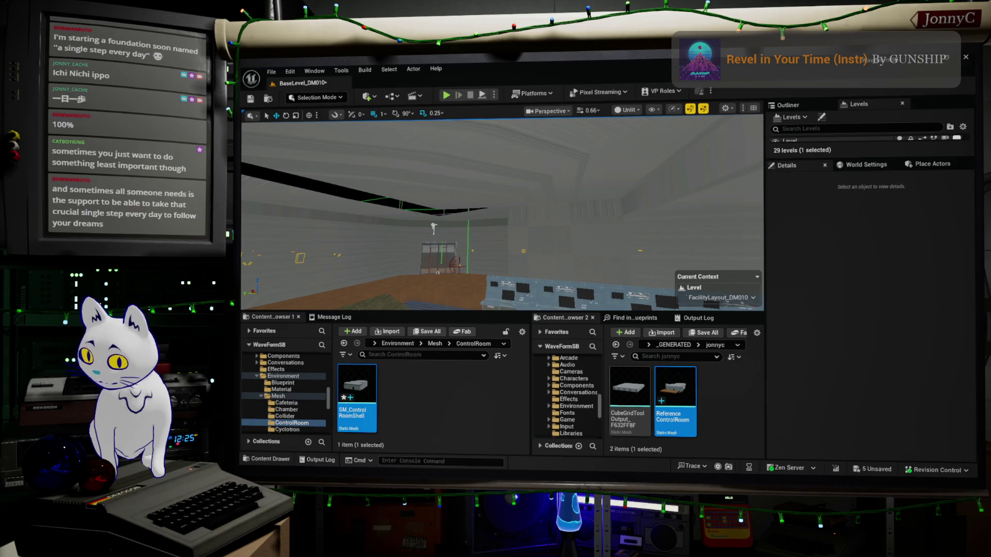
key(alt+Tab)
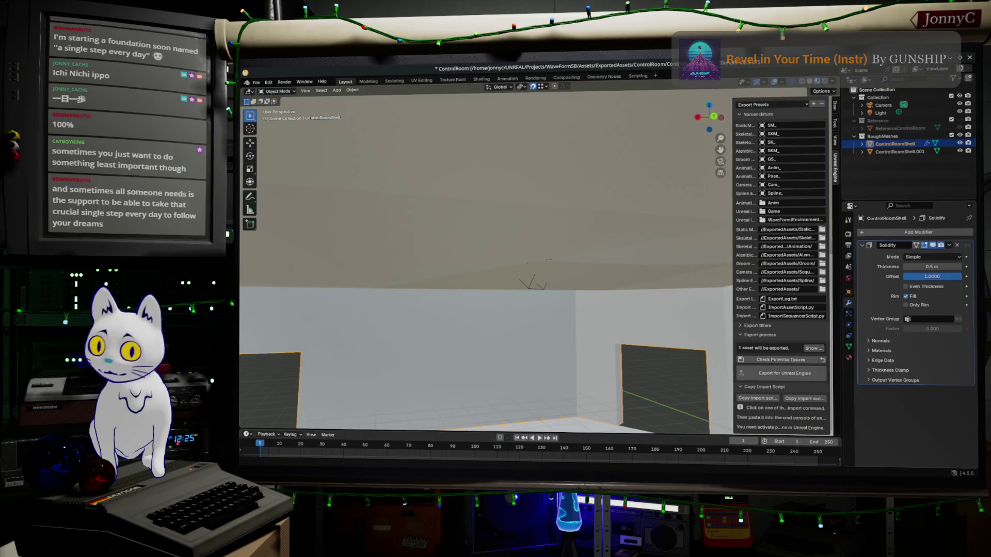
Step: Select the whole shell mesh in Edit Mode and recalculate its normals to face outside
right_click(516, 309)
mouse_move(568, 336)
middle_down()
mouse_move(621, 278)
mouse_move(625, 248)
mouse_move(633, 303)
mouse_move(575, 294)
mouse_move(609, 307)
mouse_move(599, 308)
mouse_move(560, 290)
mouse_move(554, 298)
mouse_move(589, 279)
mouse_move(640, 276)
mouse_move(619, 309)
middle_up()
key(Tab)
key(Tab)
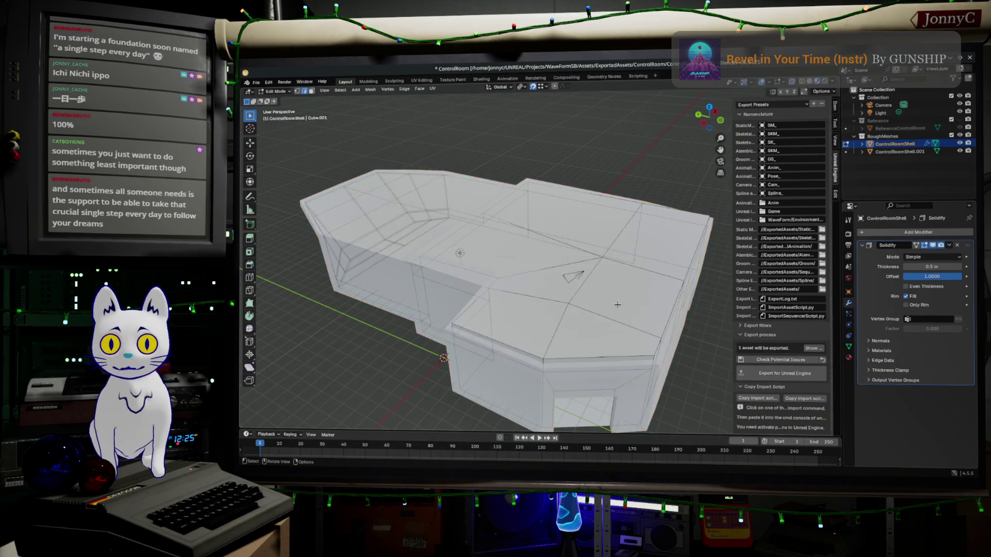
key(alt+Tab)
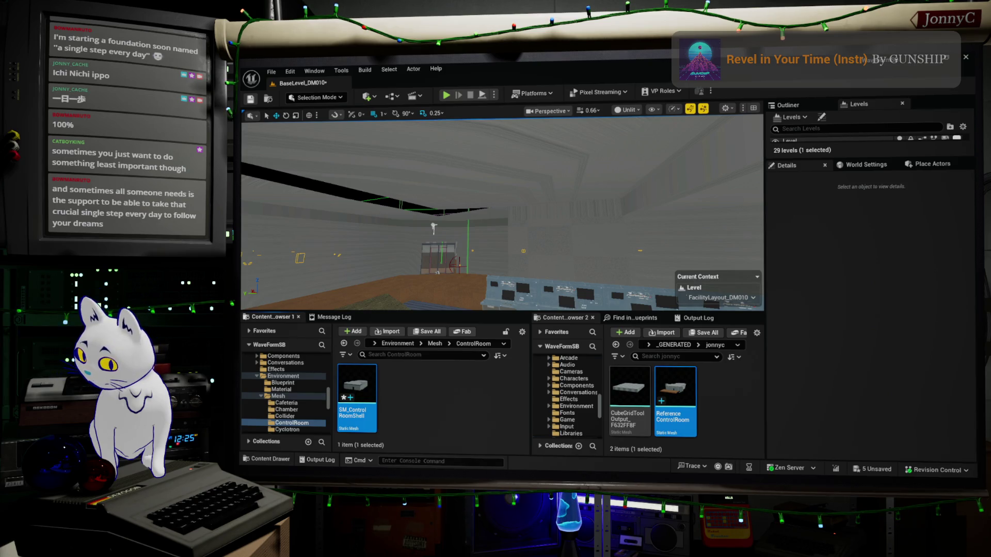
key(alt+Tab)
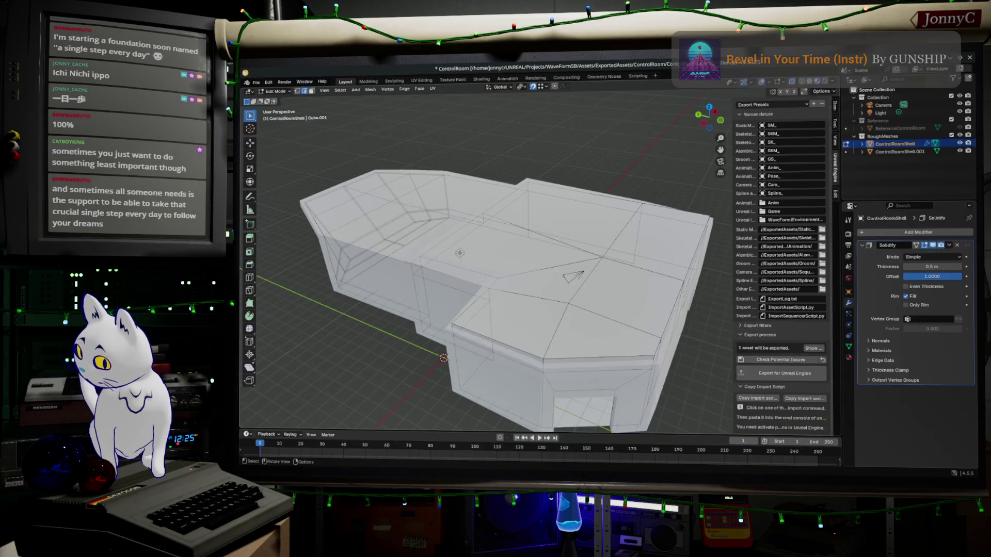
middle_drag(576, 247, 449, 84)
key(a)
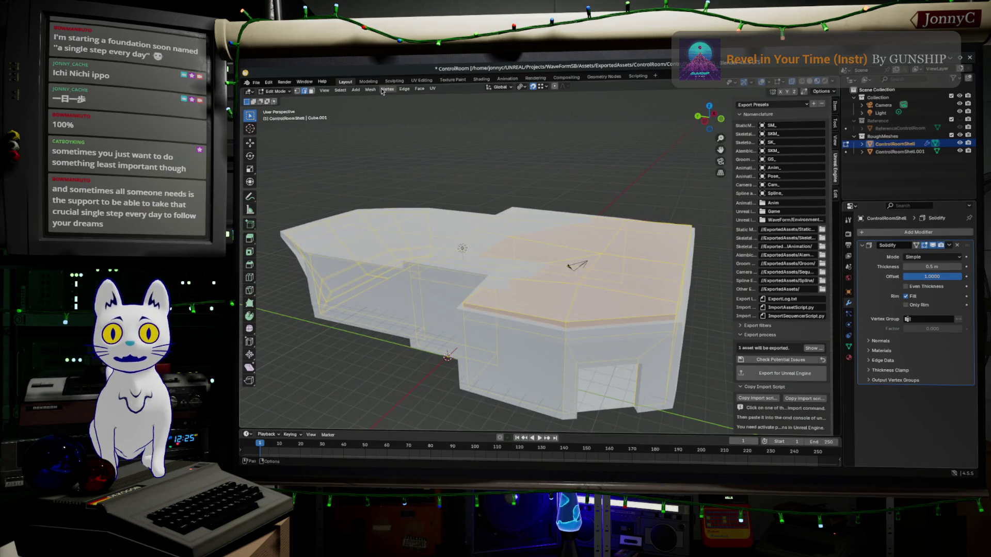
click(404, 89)
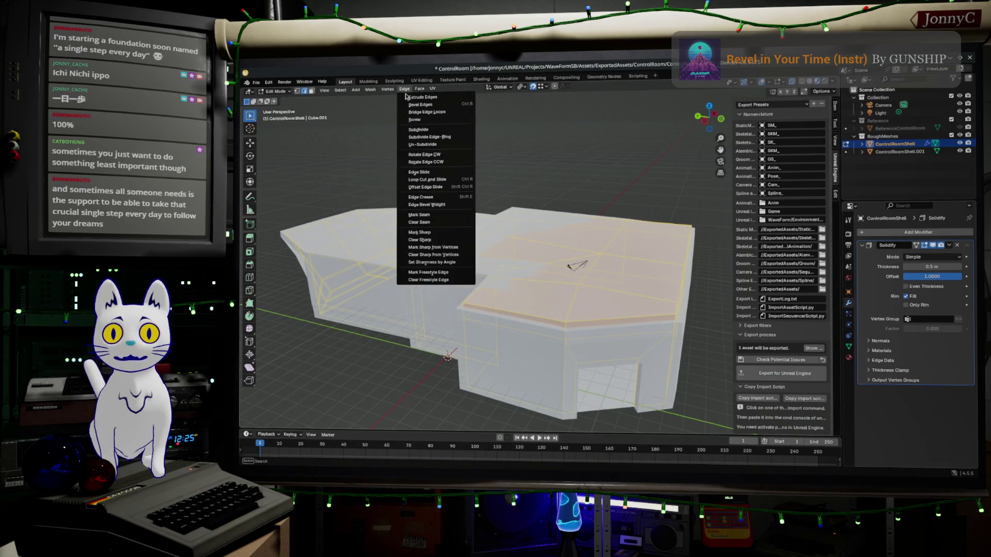
click(370, 90)
click(370, 91)
mouse_move(427, 223)
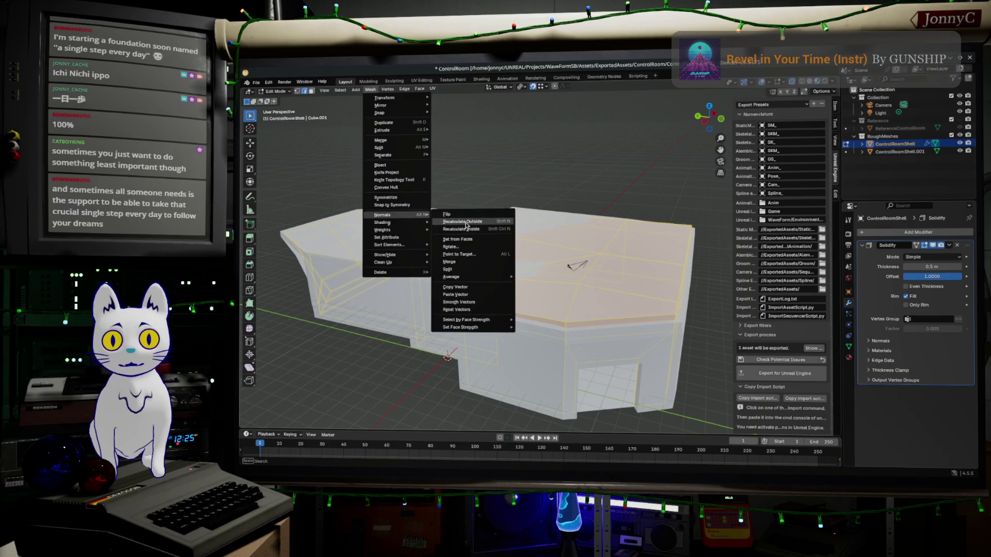
click(465, 223)
mouse_move(465, 223)
middle_down()
mouse_move(587, 307)
mouse_move(564, 288)
middle_up()
scroll(537, 305, up, 5)
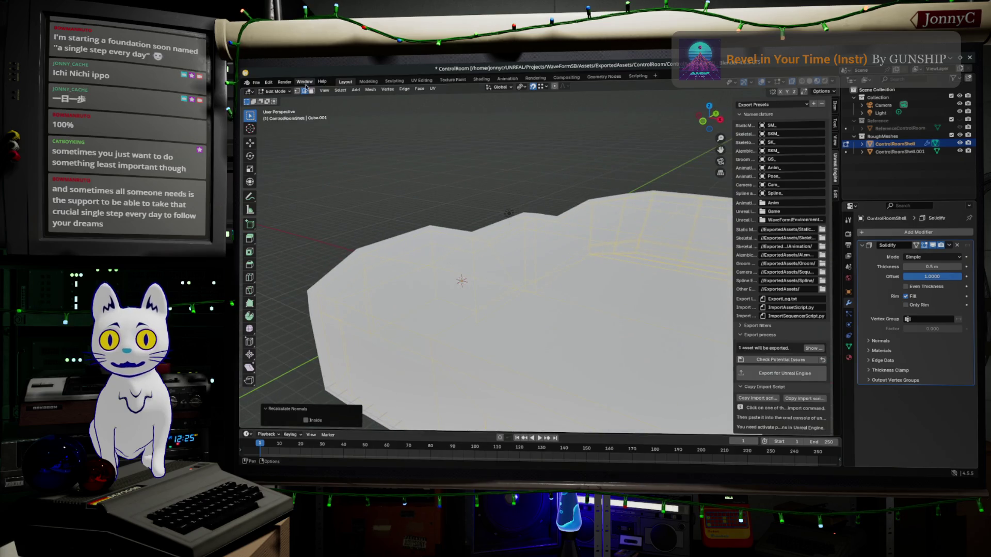
Step: Save ControlRoom.blend and export the shell mesh for Unreal Engine
click(262, 85)
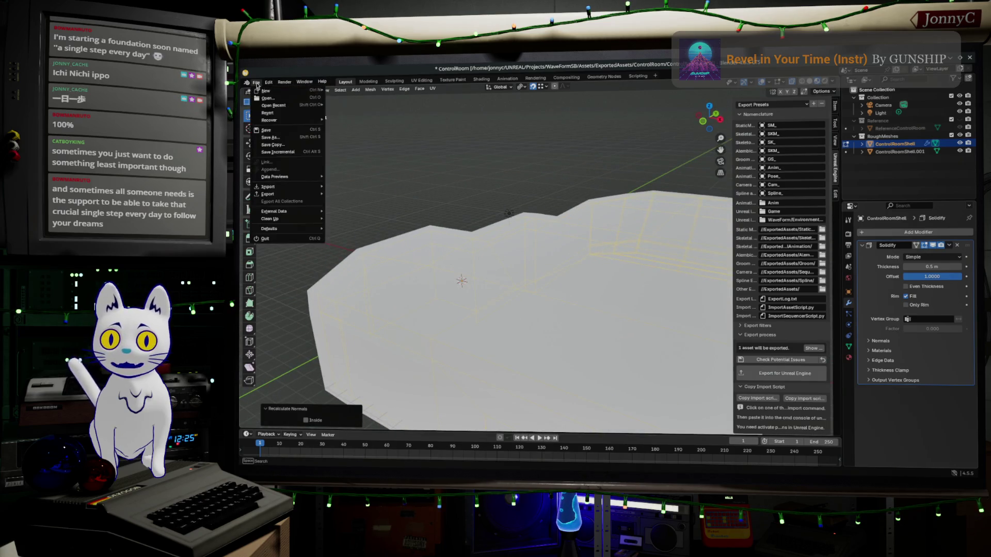
click(294, 132)
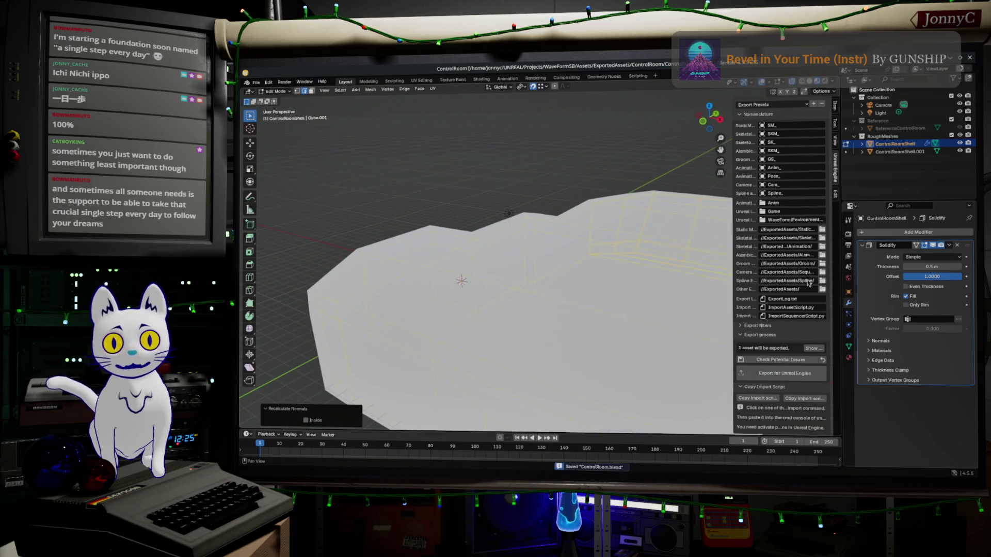
click(798, 373)
key(alt+Tab)
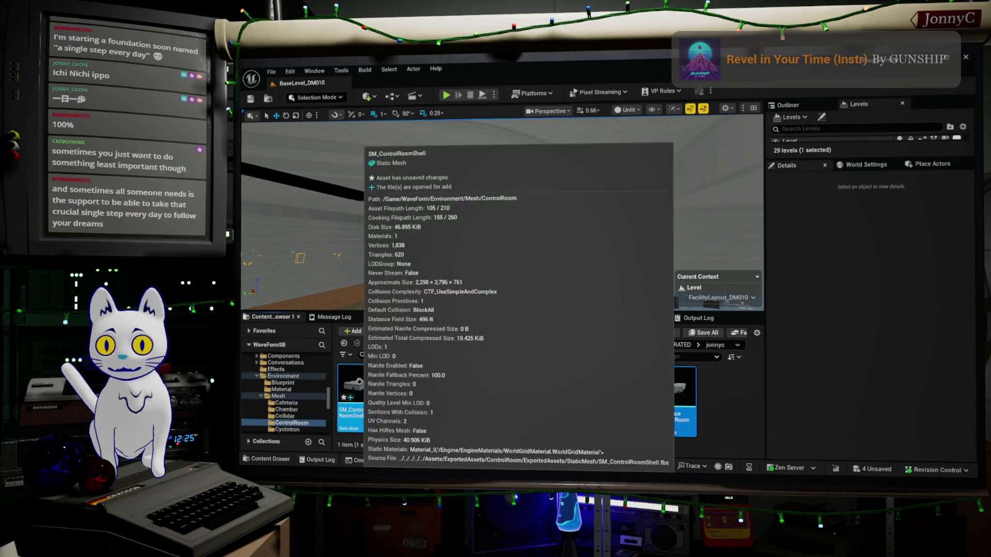
Step: Reimport the updated SM_ControlRoomShell mesh from the Content Browser
right_click(361, 395)
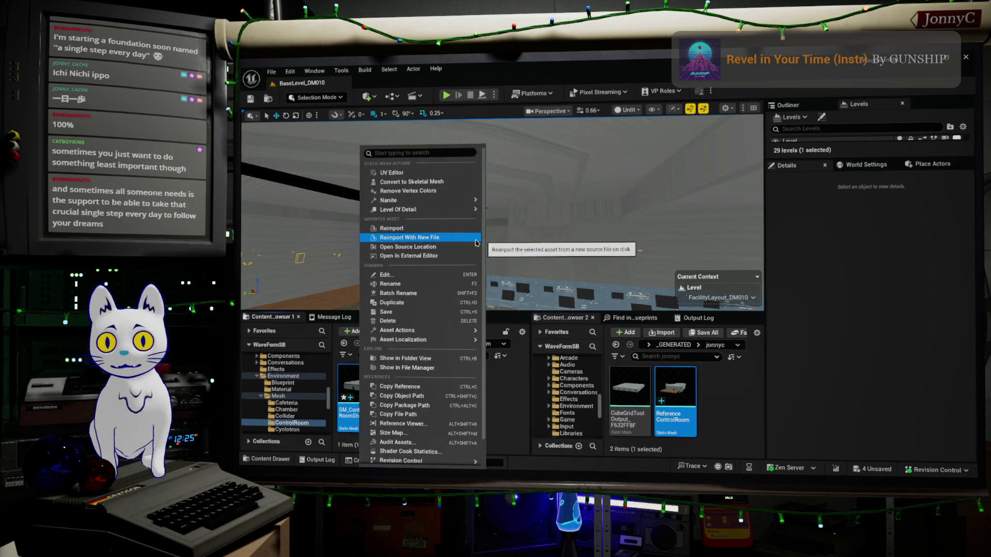
click(391, 228)
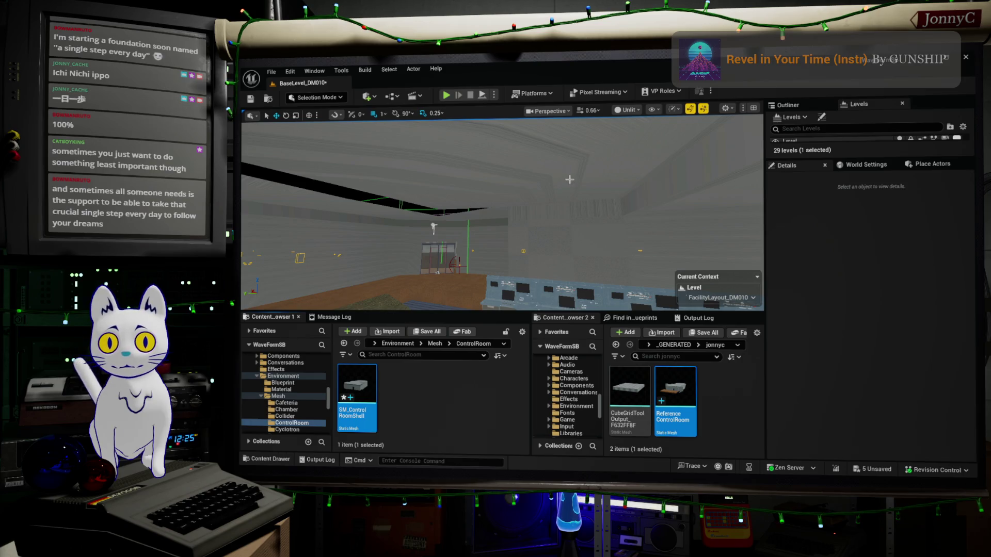
right_drag(500, 211, 486, 211)
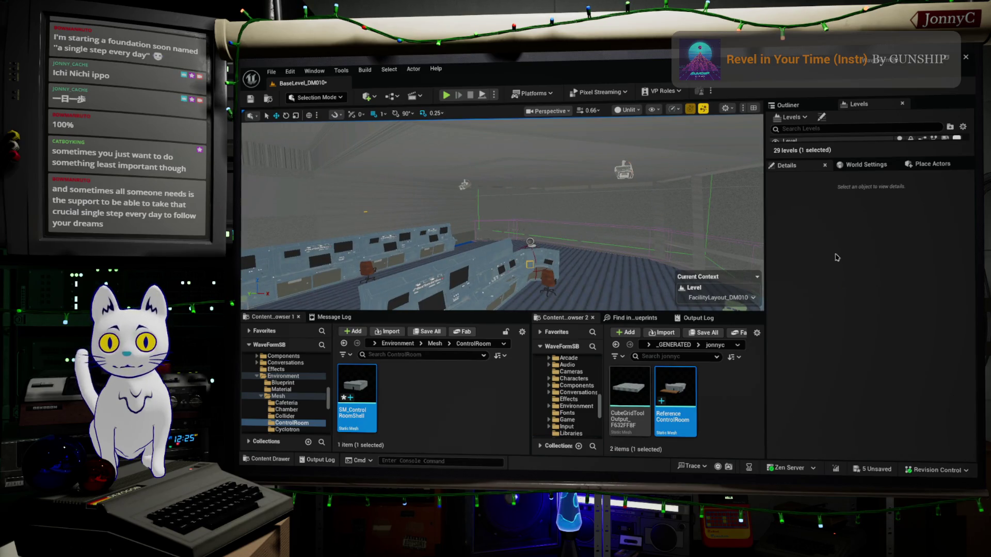
mouse_move(586, 224)
right_down()
mouse_move(563, 221)
mouse_move(580, 243)
right_up()
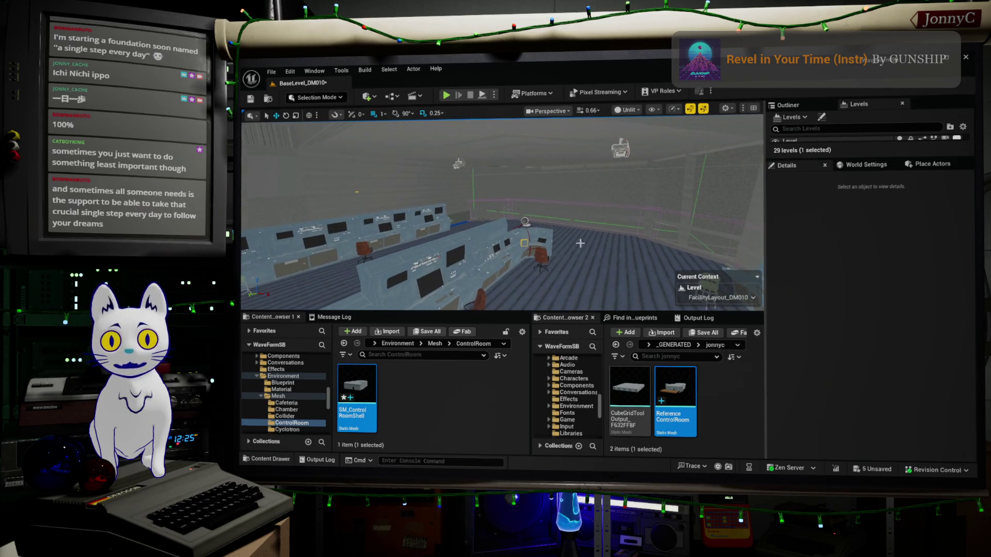
Step: Raise PointLight3 to about -694, -3013, -12456 above the control room consoles
click(619, 279)
mouse_move(629, 244)
shift+mouse_down()
mouse_move(626, 258)
mouse_move(627, 196)
mouse_move(651, 166)
mouse_move(611, 214)
shift+mouse_up()
mouse_move(610, 215)
right_down()
mouse_move(583, 227)
mouse_move(601, 233)
right_up()
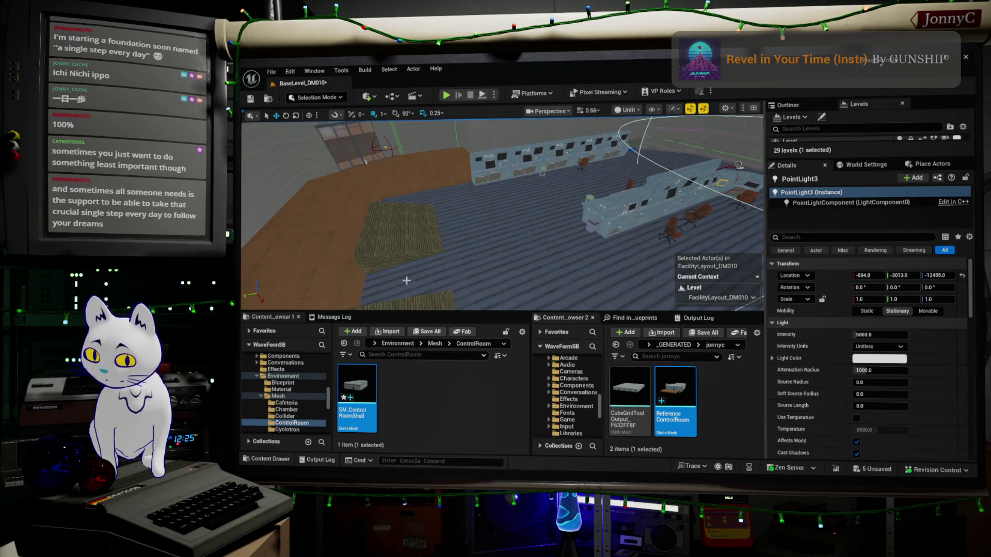
Step: Add a second point light by copying the existing one and raise it upward
click(443, 212)
drag(439, 193, 439, 127)
right_drag(516, 217, 521, 185)
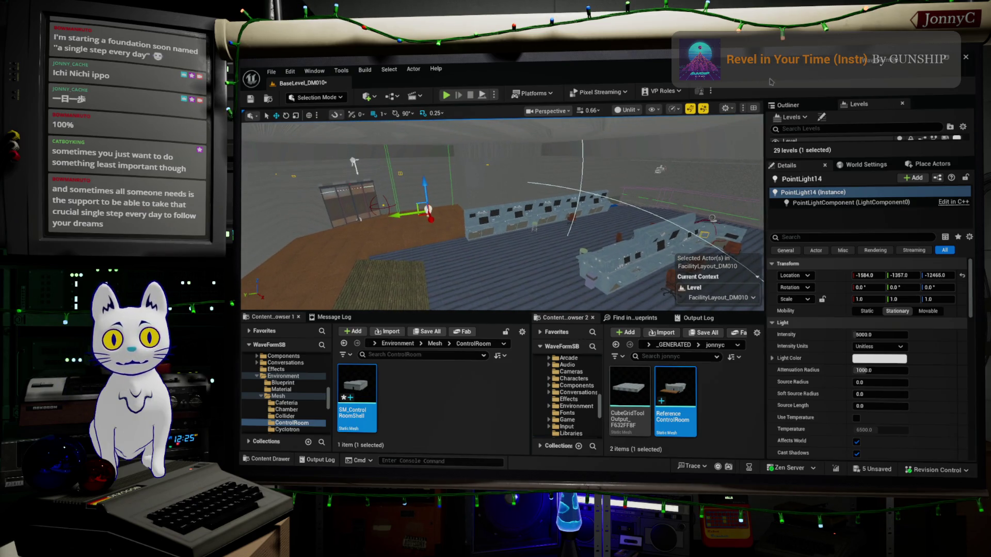
Step: Switch the viewport shading to Lit to preview real lighting
click(632, 110)
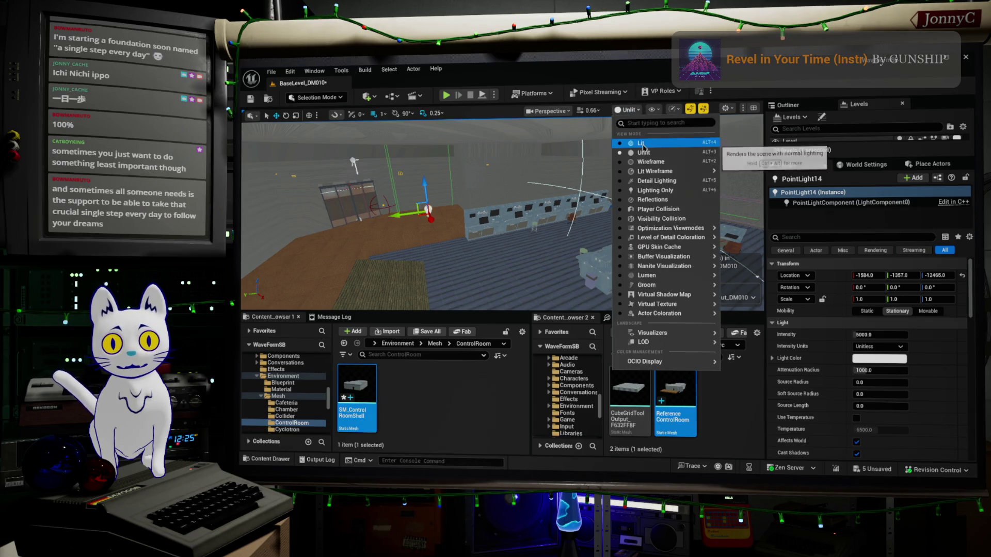
click(638, 138)
right_drag(301, 164, 655, 218)
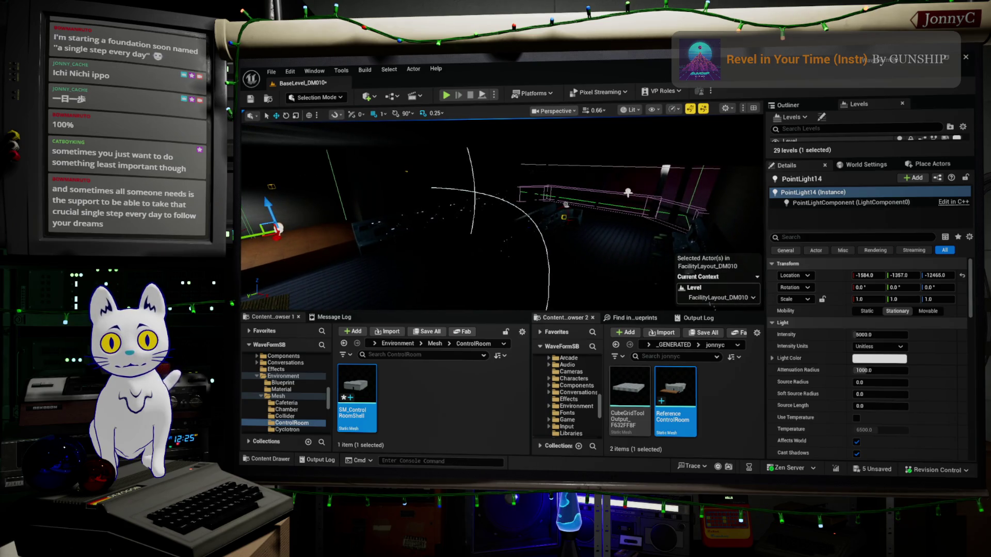
Step: Select PointLight3 and the new light, setting Attenuation Radius 10000 and Intensity 50000
ctrl+click(647, 184)
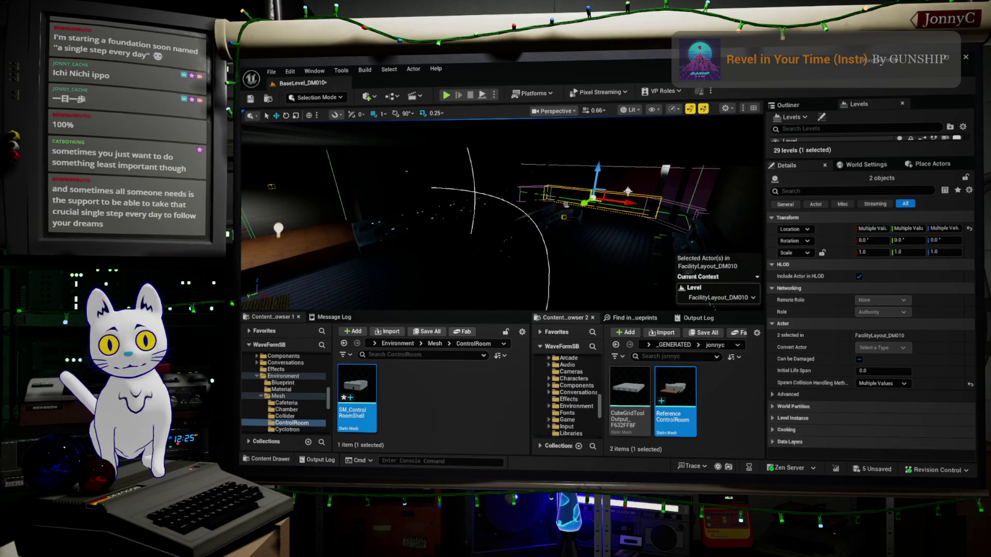
click(567, 216)
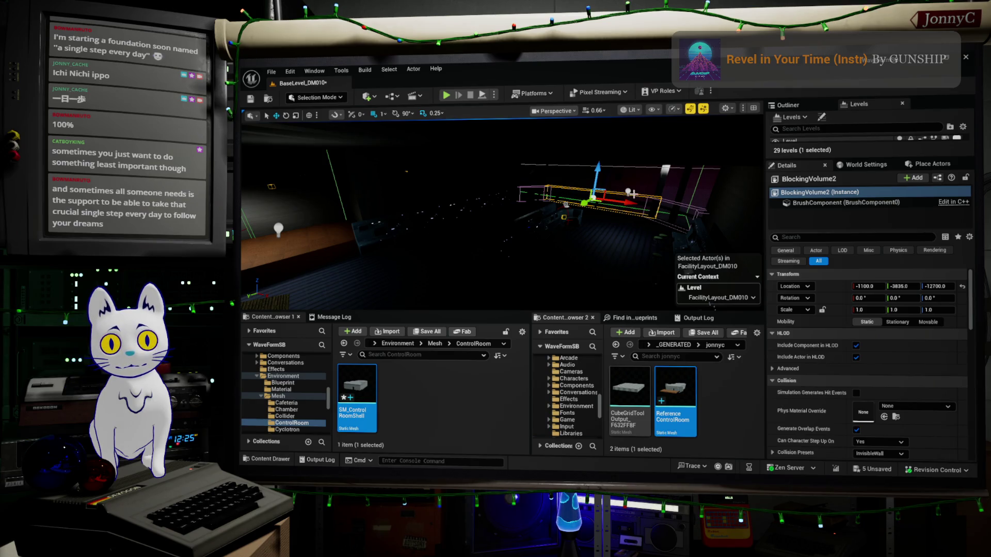
click(628, 192)
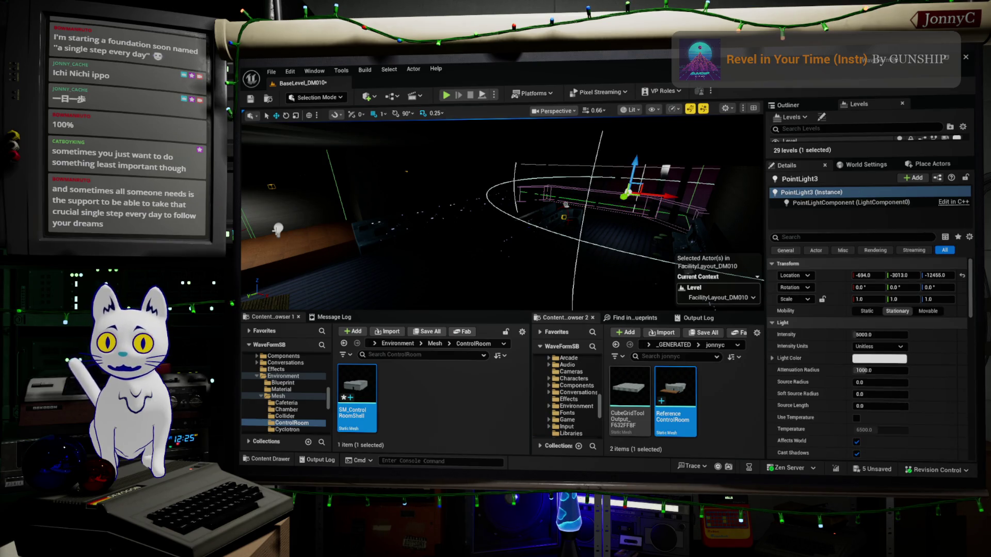
ctrl+click(278, 228)
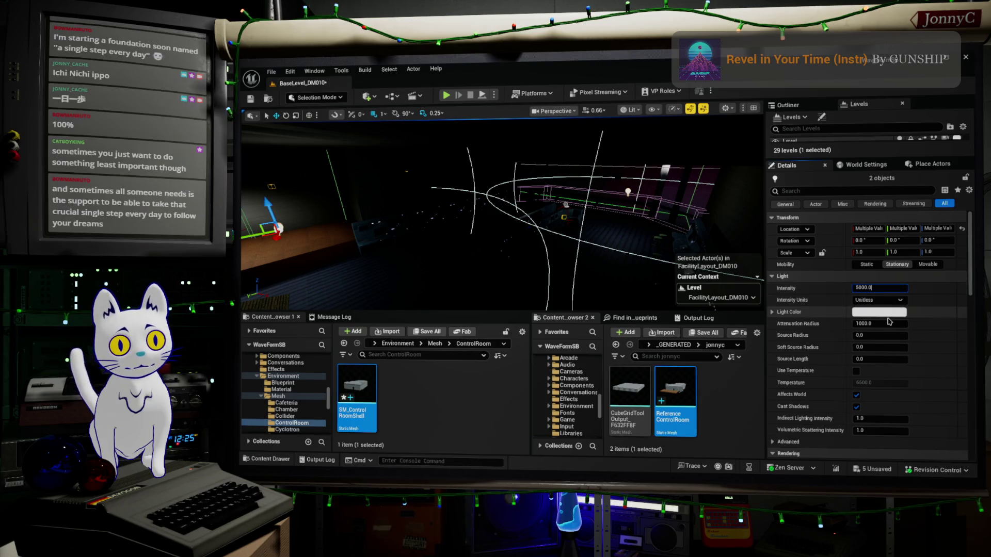
text(0)
key(Return)
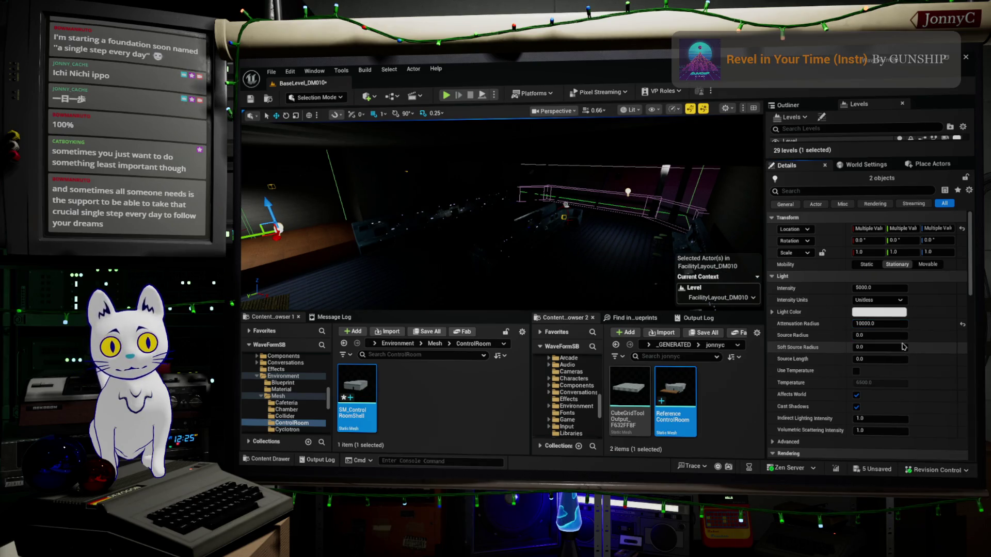
click(861, 287)
text(0)
key(Return)
mouse_move(496, 217)
right_down()
mouse_move(464, 233)
mouse_move(472, 191)
mouse_move(446, 214)
mouse_move(364, 221)
right_up()
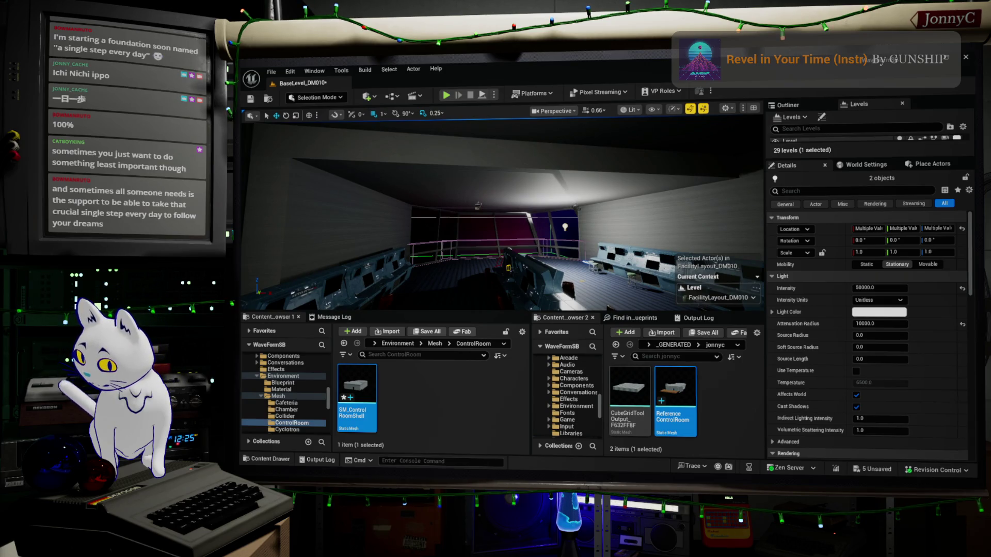
Step: Open Smart UV Project from the UV menu for ControlRoomShell.001, angle limit 66°
key(alt+Tab)
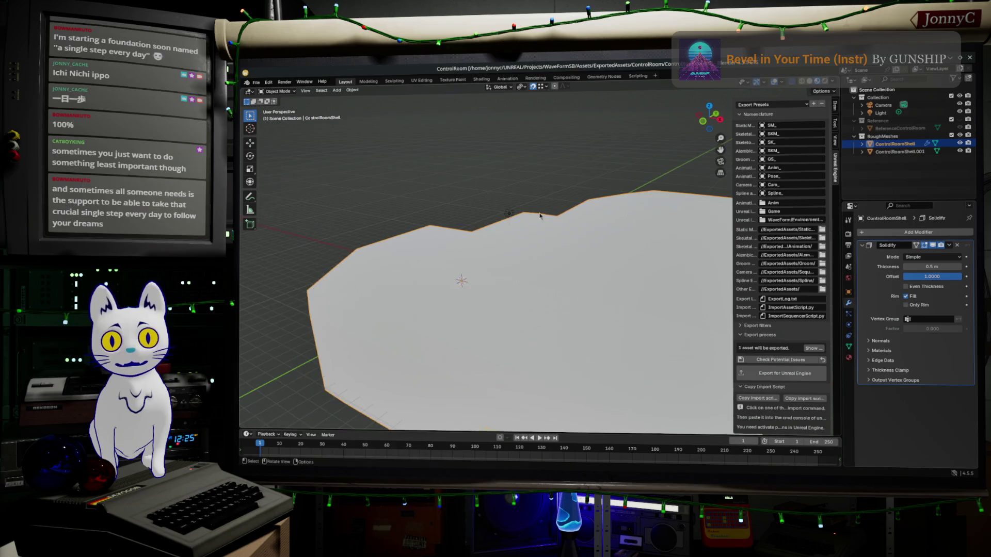
scroll(503, 236, down, 3)
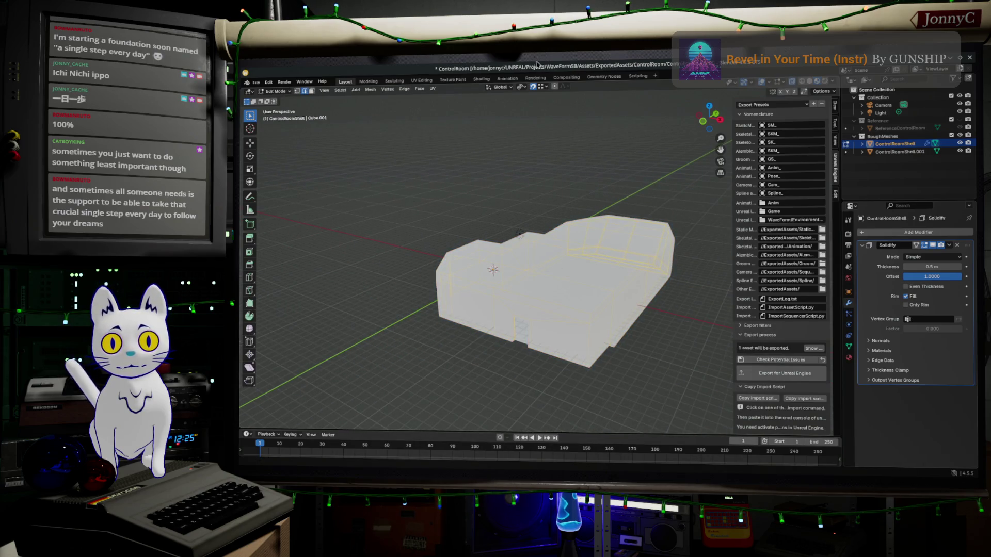
click(433, 91)
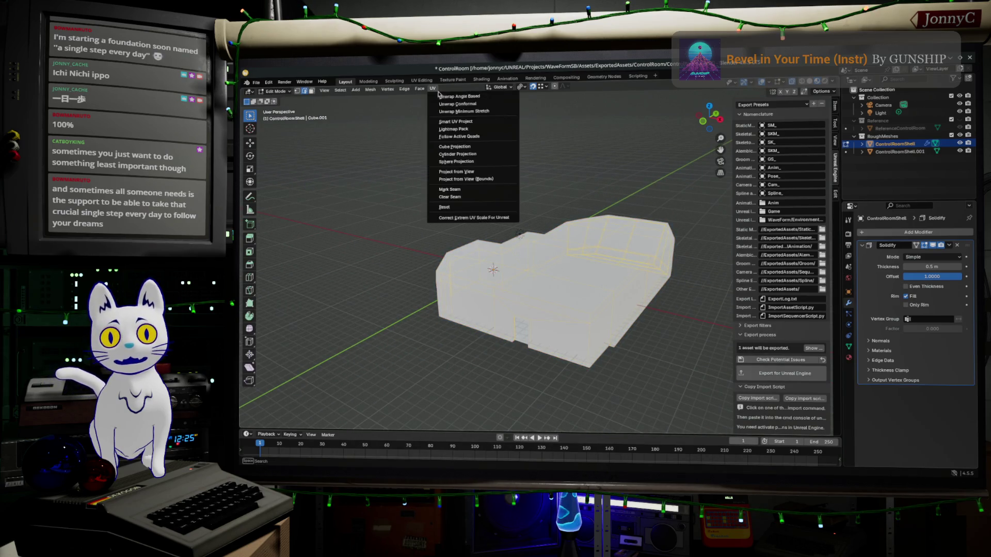
click(511, 122)
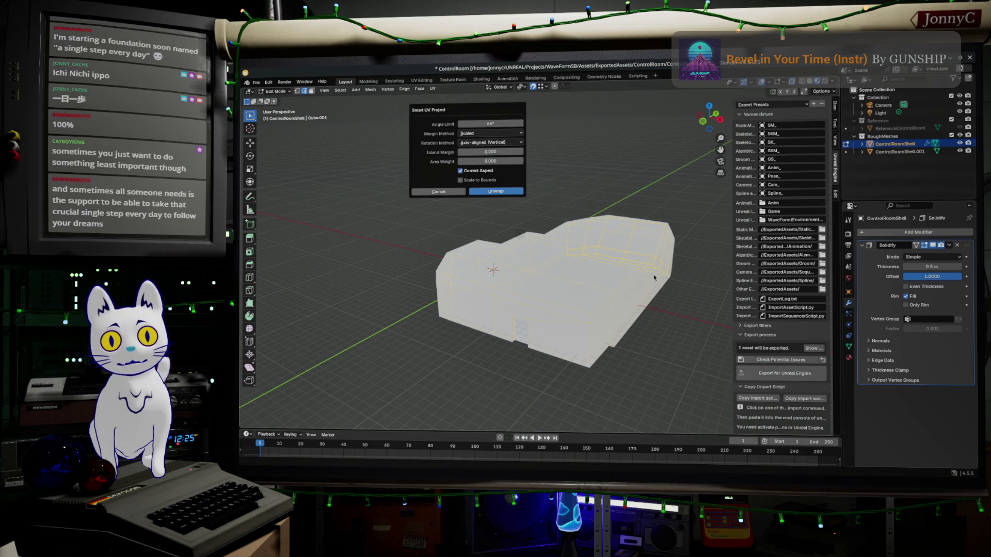